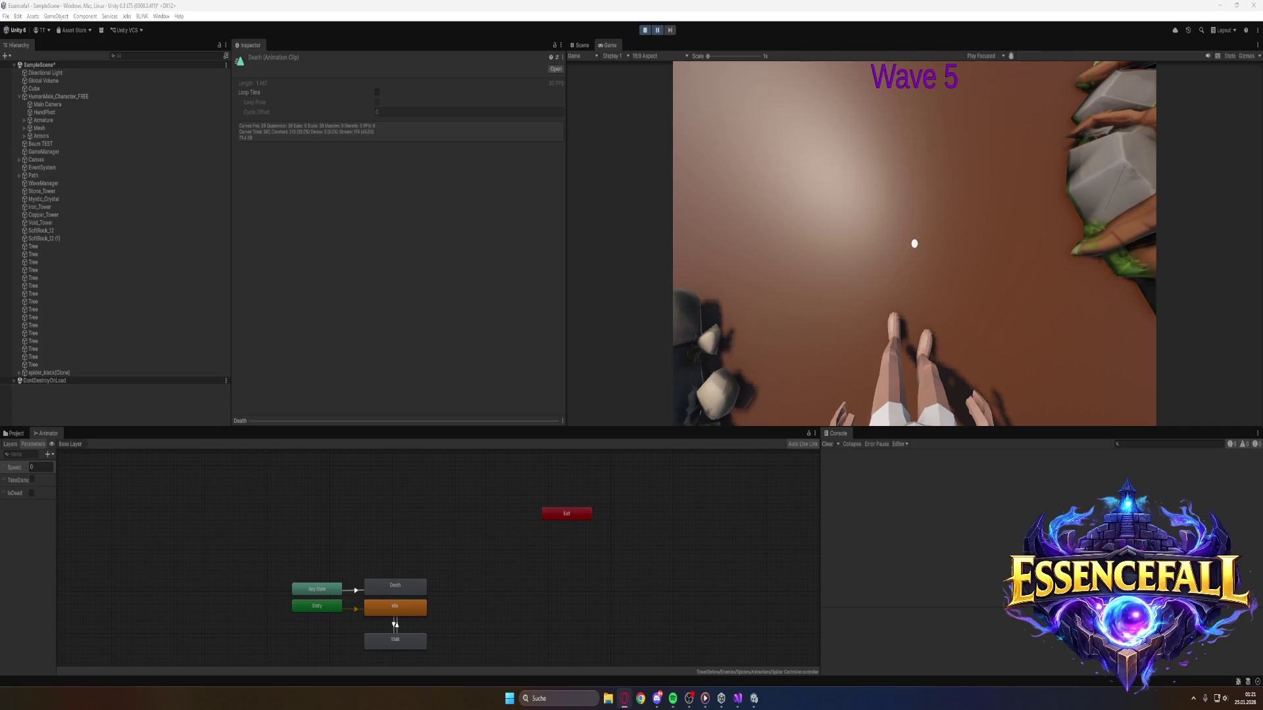
# Delete the IsDead parameter and the Death state from the spider's animator controller.
pyautogui.rightClick(16, 500)
pyautogui.click(35, 501)
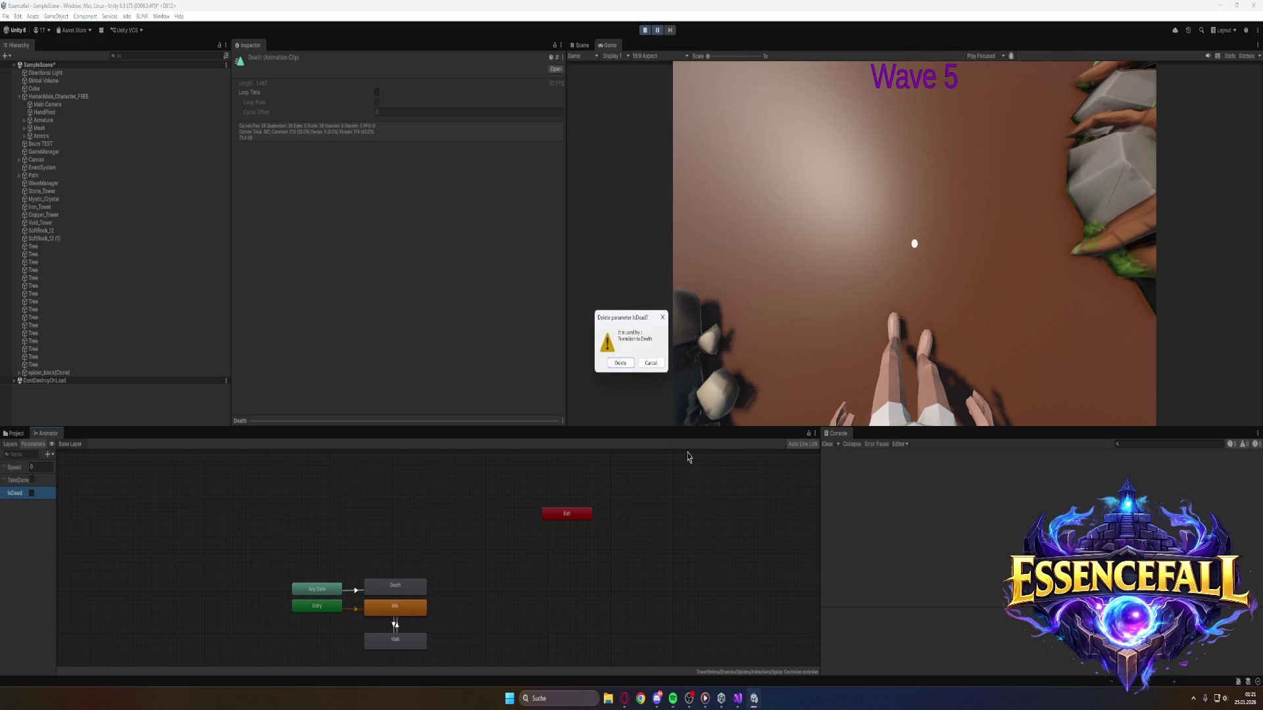
pyautogui.click(620, 361)
pyautogui.click(395, 585)
pyautogui.rightClick(400, 584)
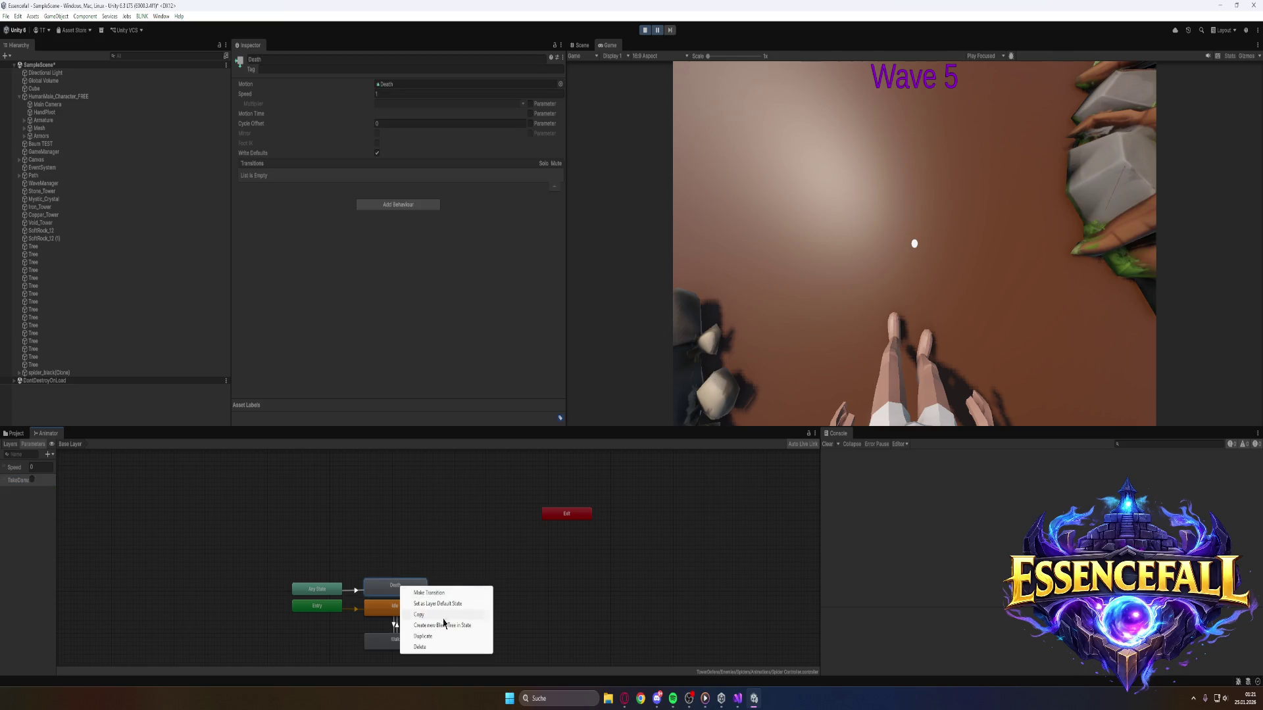
pyautogui.click(431, 647)
# Bring up the TakeDamage parameter's options, then switch over to the Opera browser.
pyautogui.rightClick(16, 480)
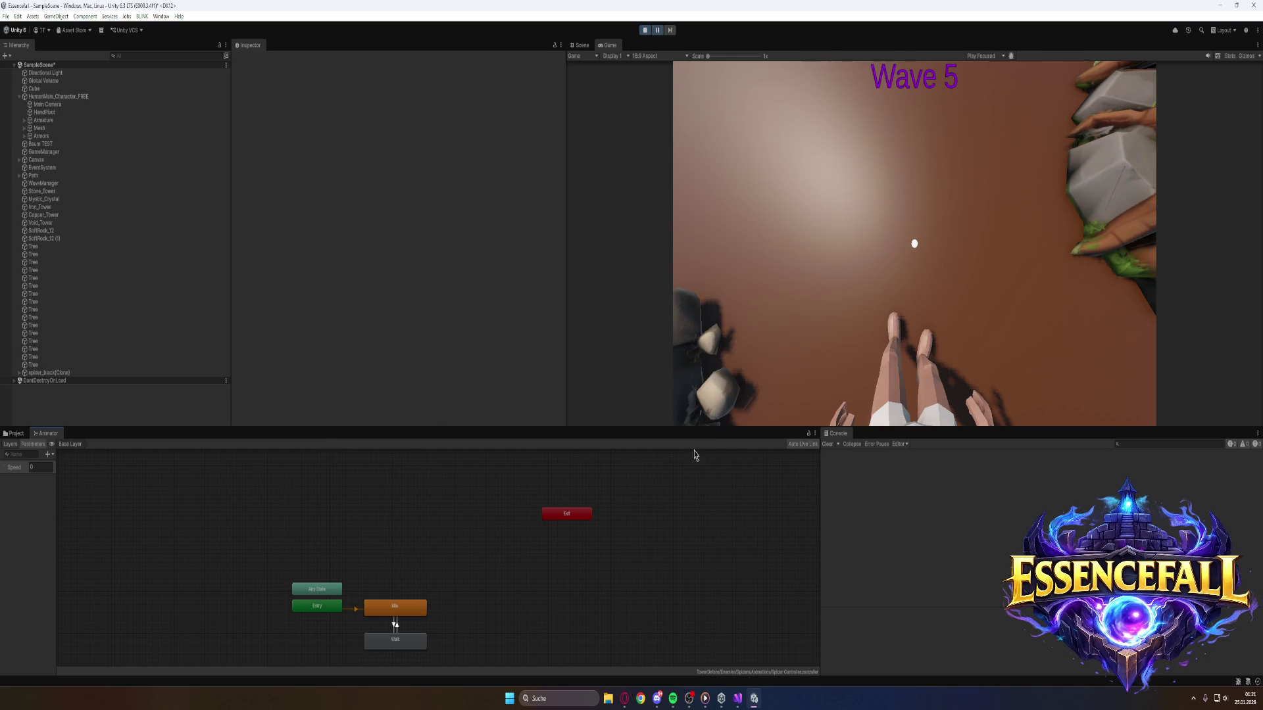
pyautogui.hotkey('alt', 'Tab')
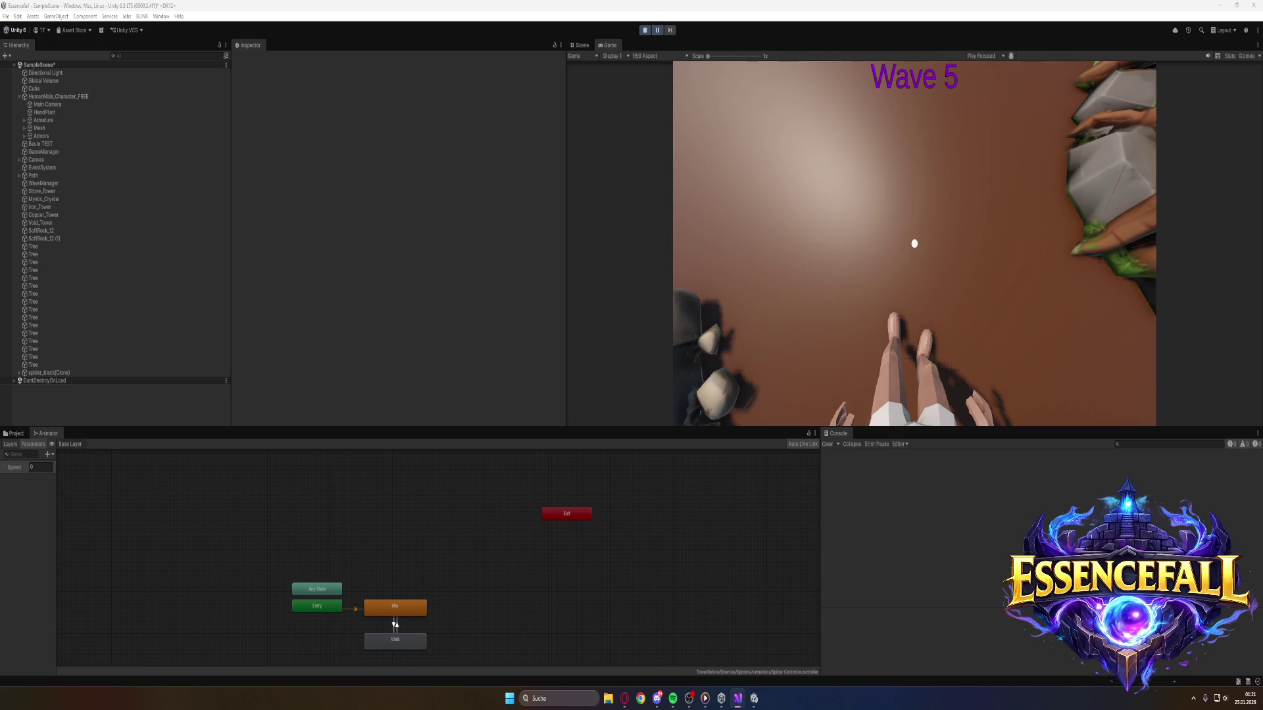
pyautogui.hotkey('alt', 'Tab')
# Select the spider_black prefab in the Project tab and scroll through its Inspector components.
pyautogui.click(17, 435)
pyautogui.click(149, 482)
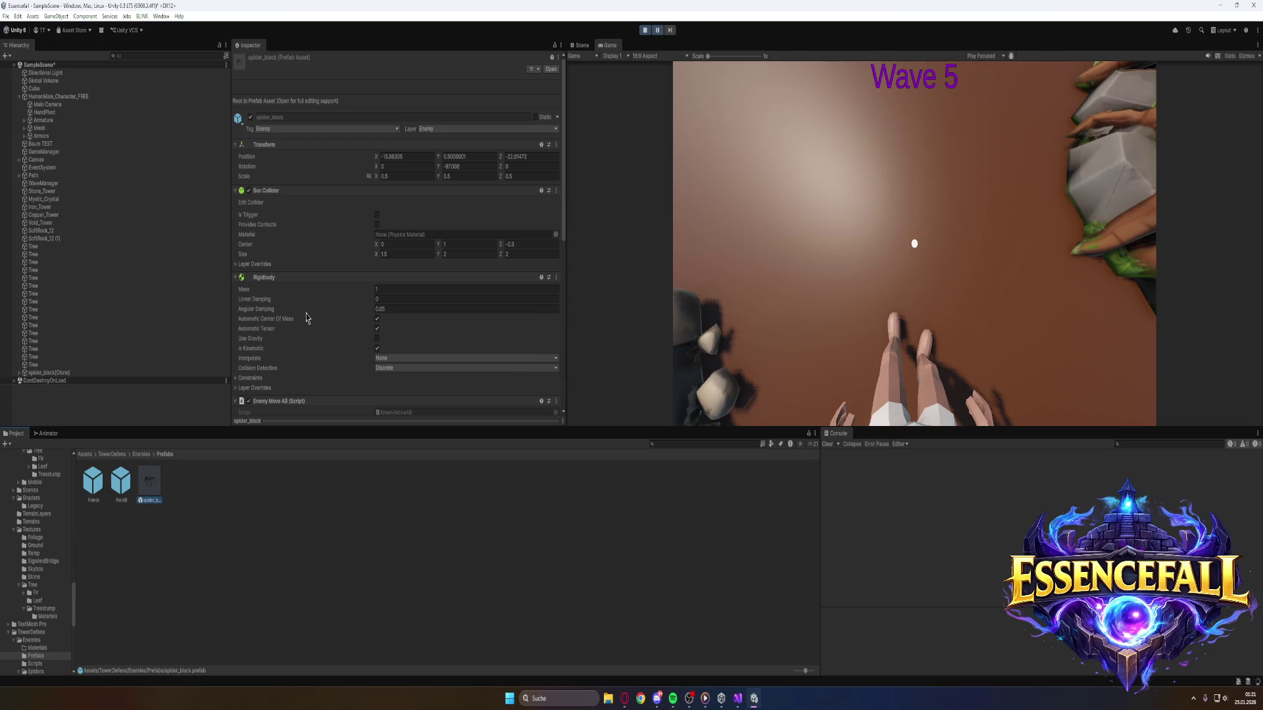
pyautogui.scroll(-5, 304, 316)
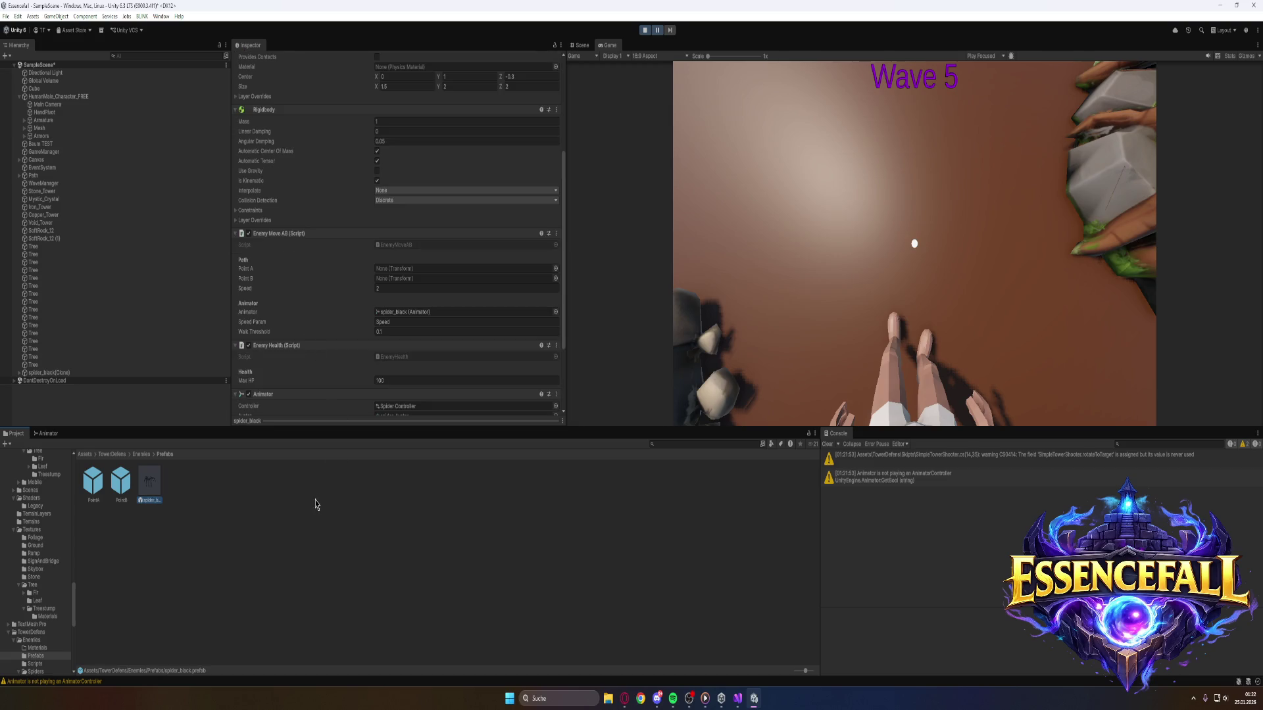
pyautogui.scroll(-3, 293, 323)
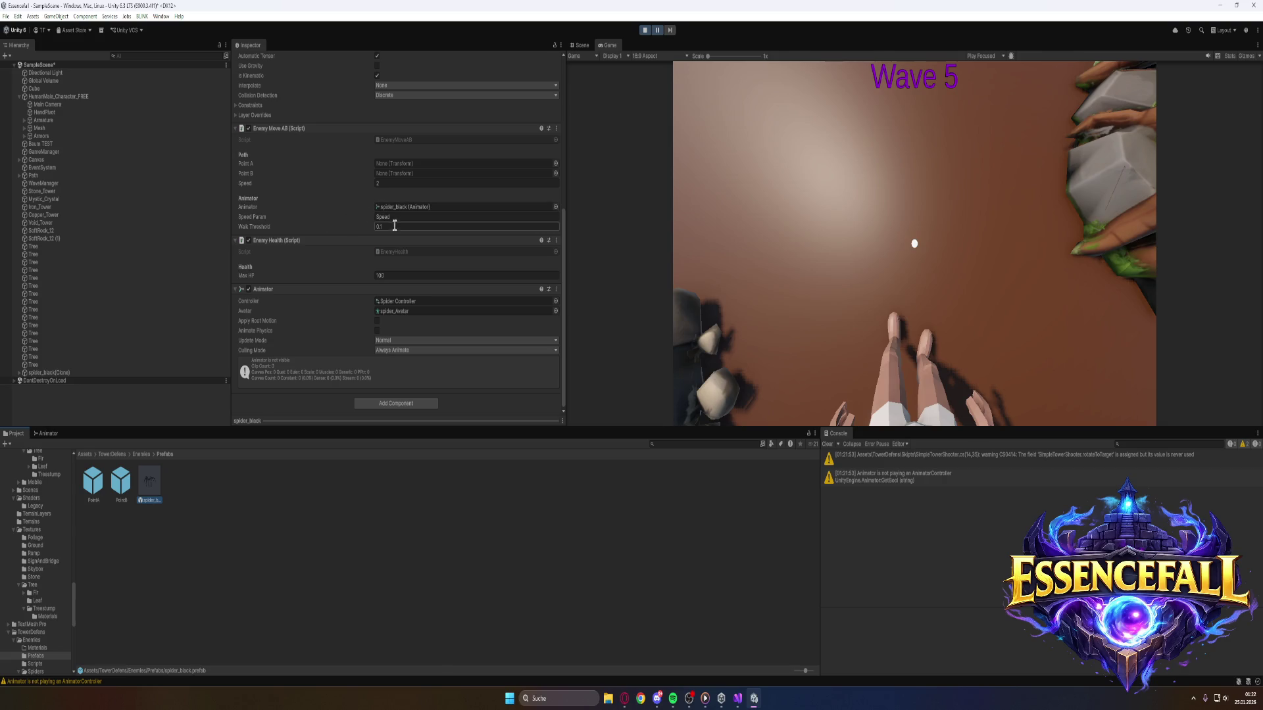
# Stop the running game, glance at the animator graph, and start a fresh test run.
pyautogui.click(645, 31)
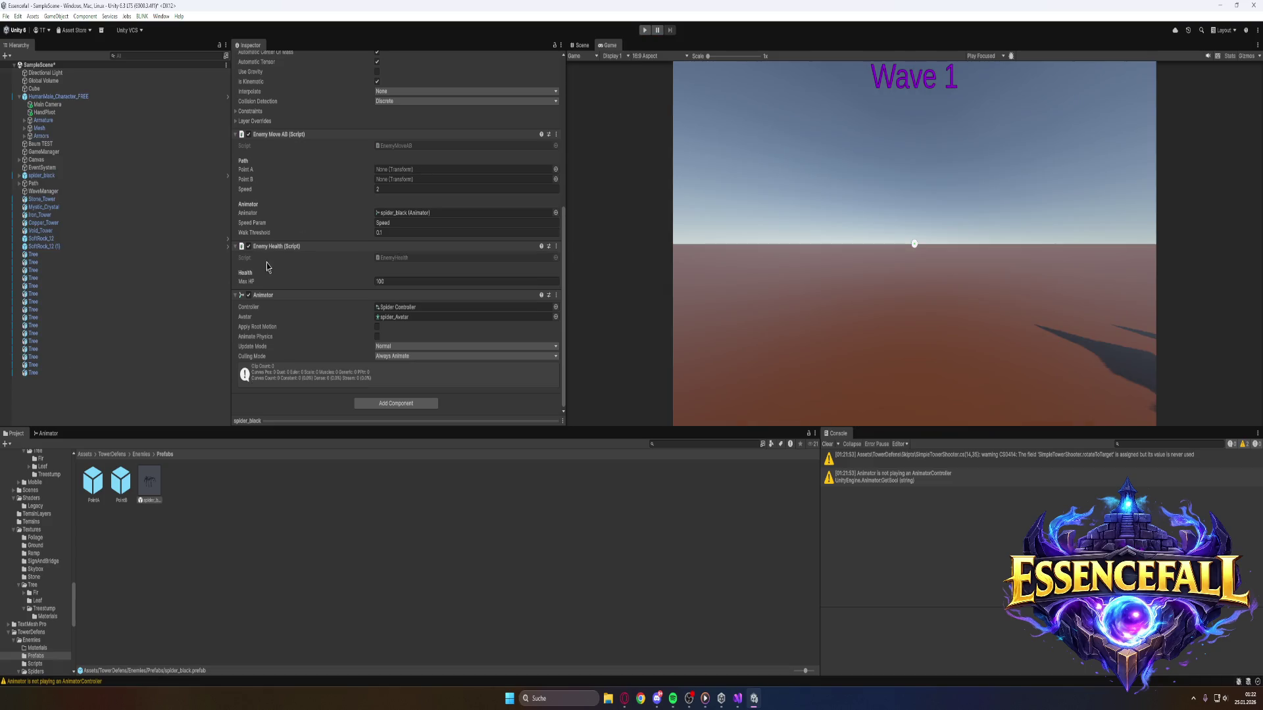
pyautogui.click(46, 433)
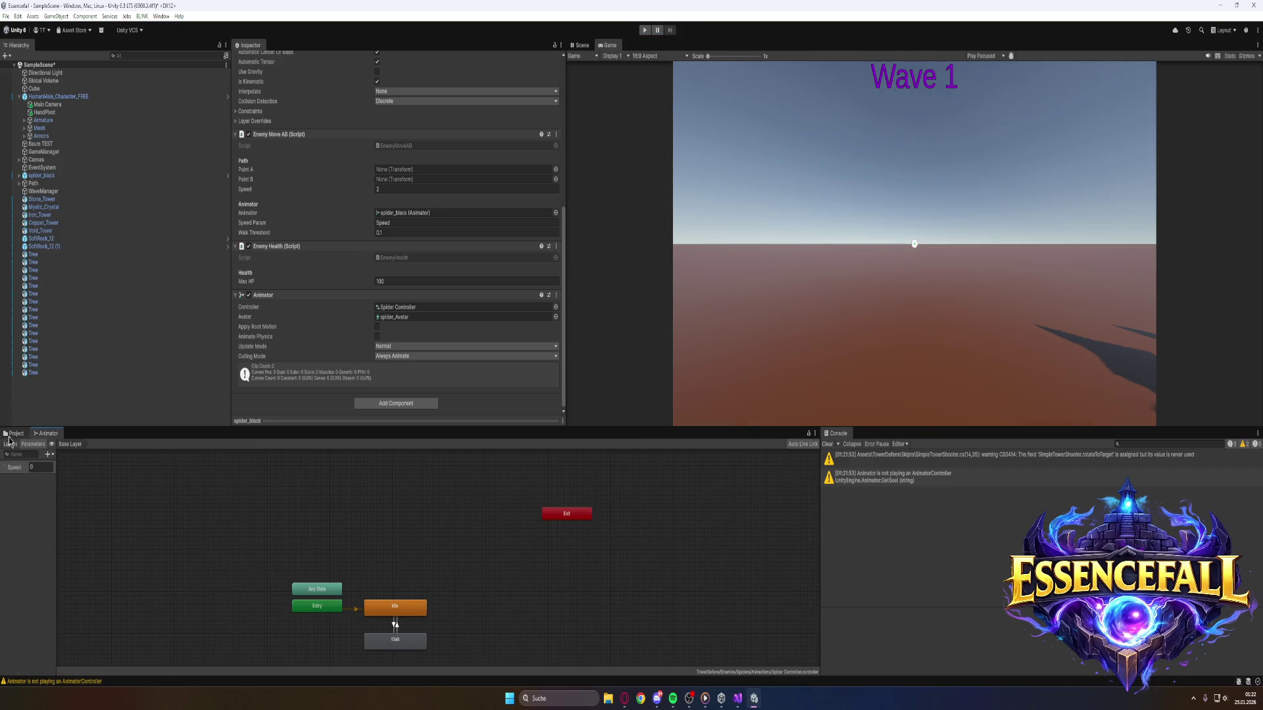
pyautogui.click(14, 433)
pyautogui.scroll(8, 380, 170)
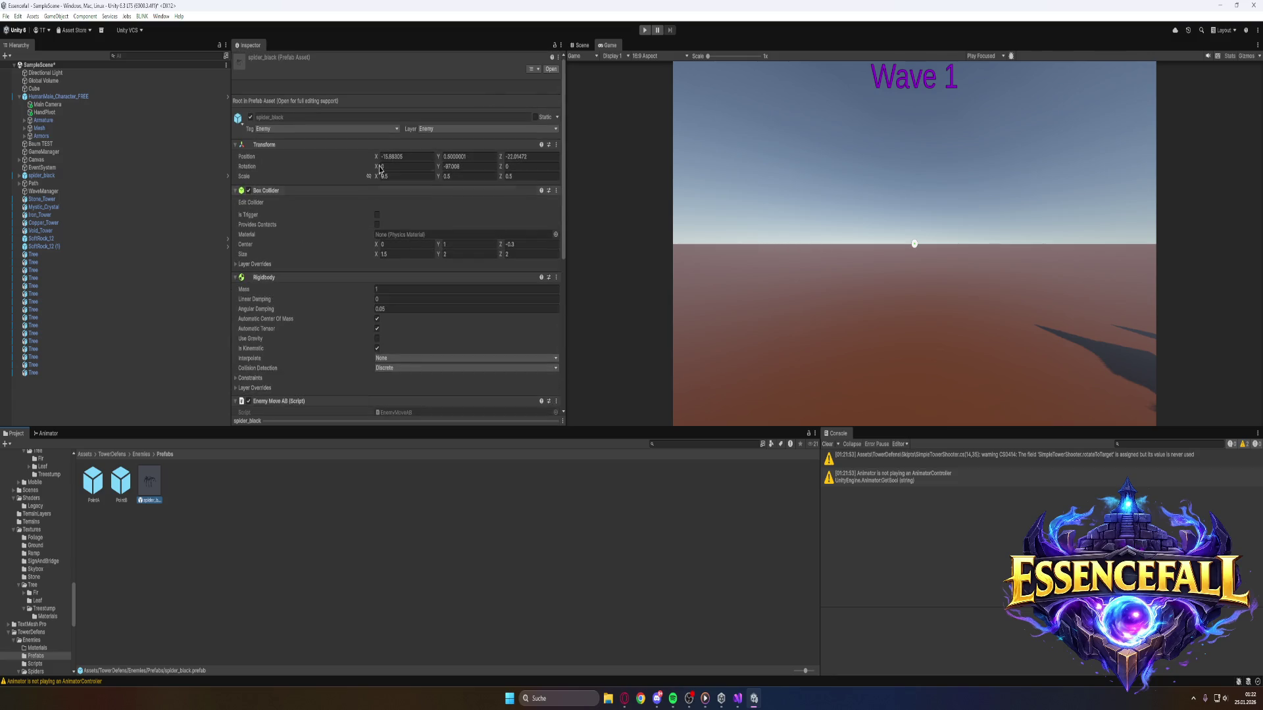
pyautogui.click(645, 29)
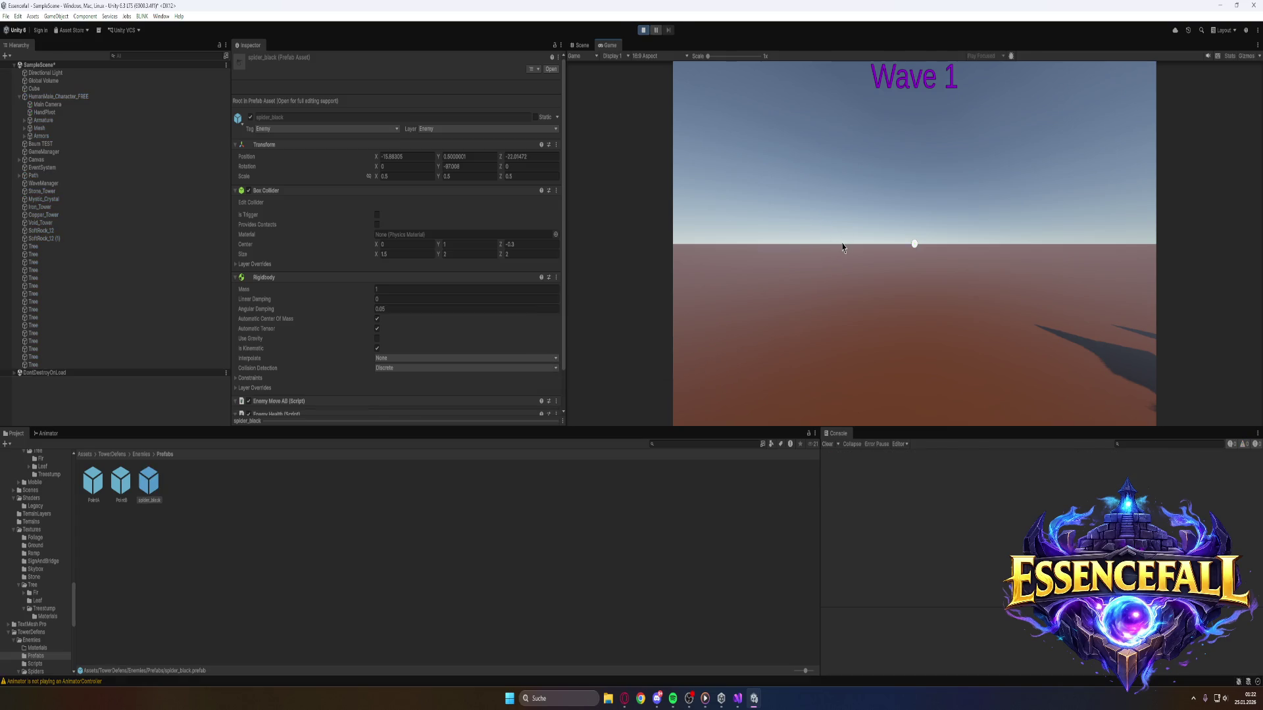
# Walk the player forward past the tower row toward a spider, then stop the test run.
pyautogui.click(843, 247)
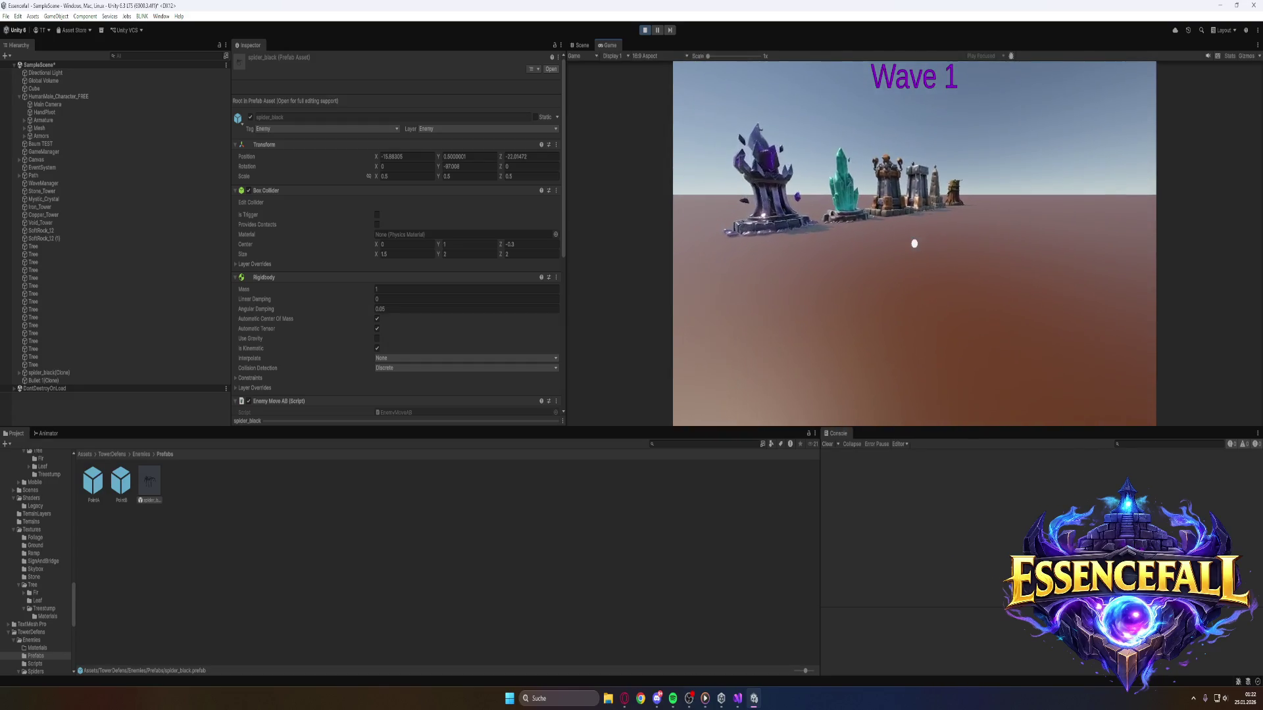
pyautogui.press('w')
pyautogui.press('w')
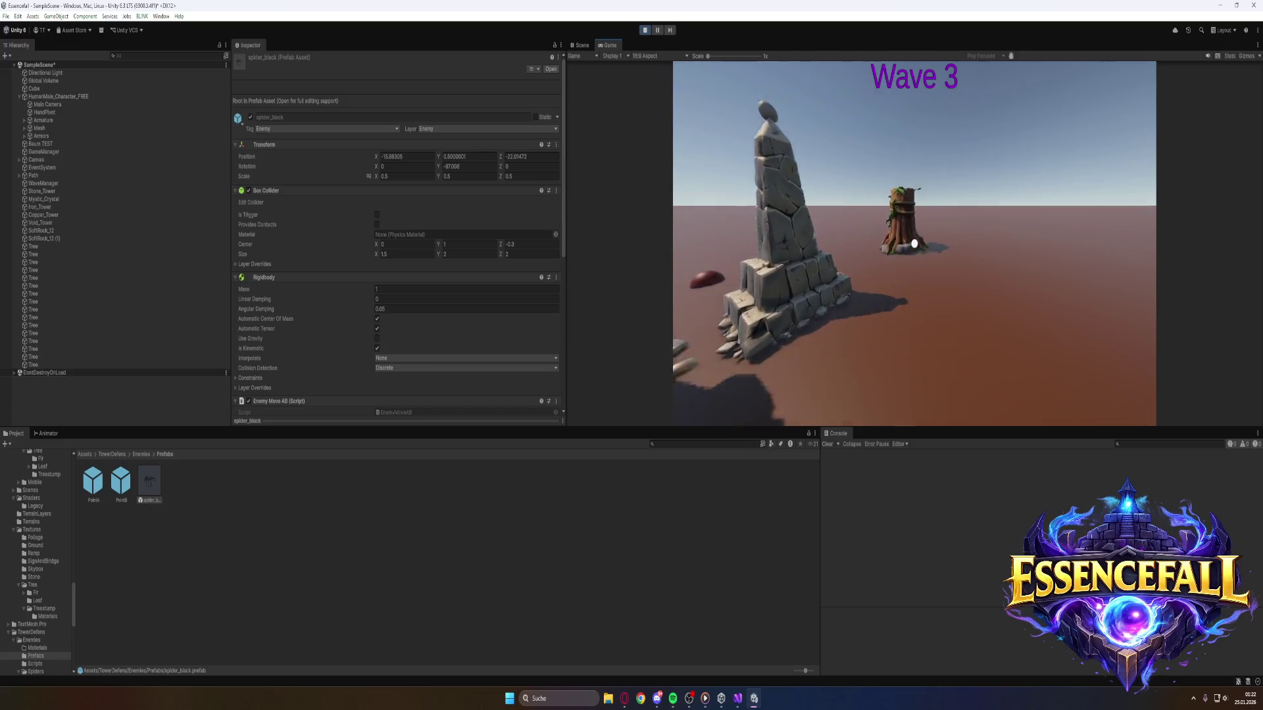
pyautogui.press('w')
pyautogui.press('w')
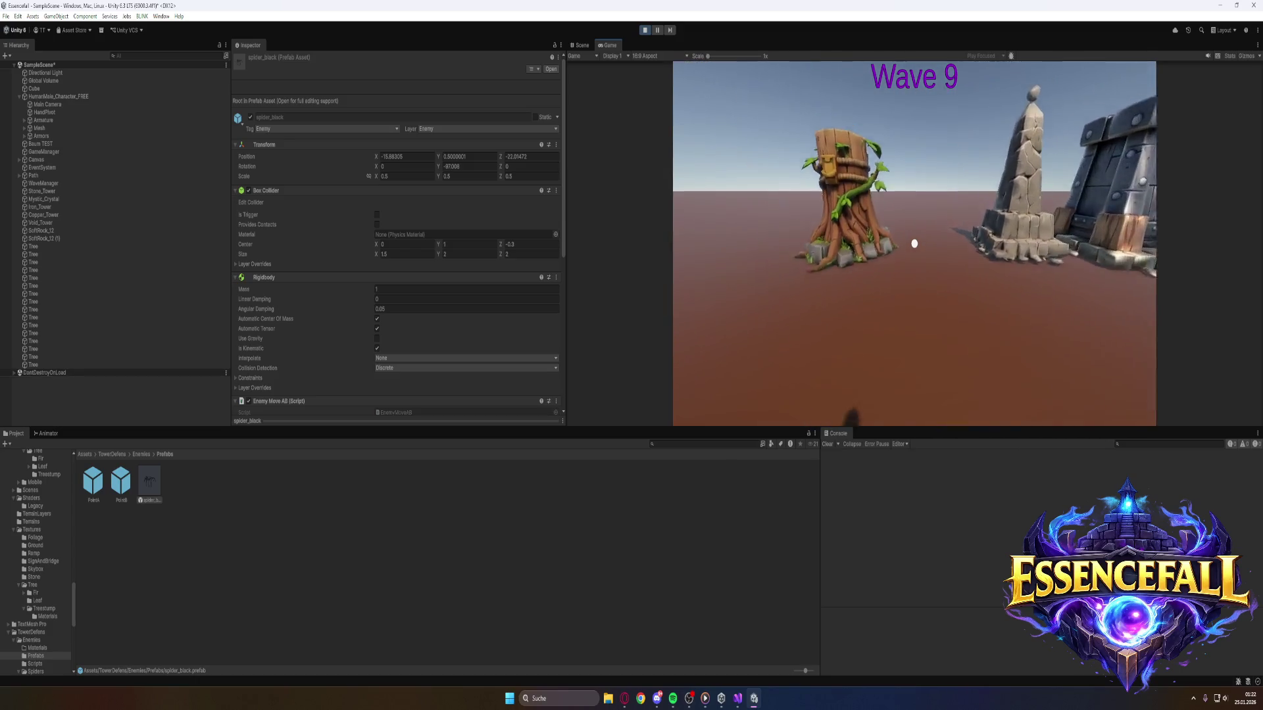
pyautogui.press('super')
pyautogui.press('super')
pyautogui.press('super')
pyautogui.click(647, 30)
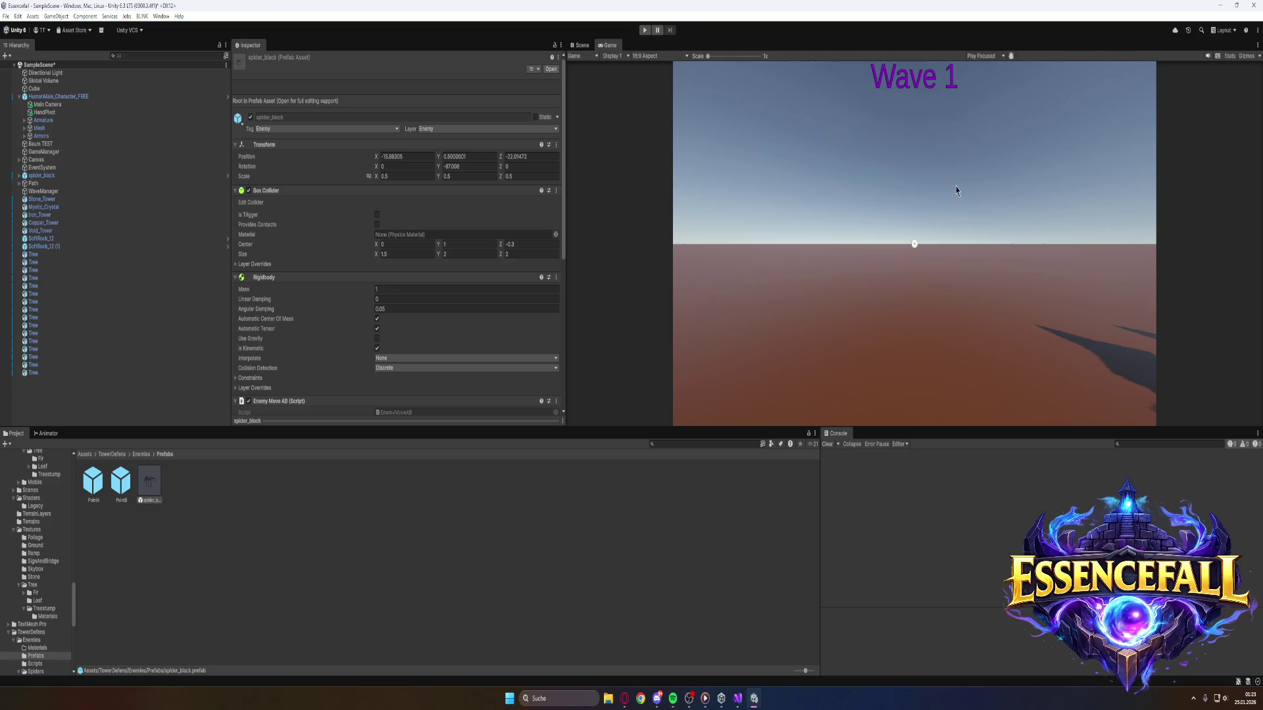
pyautogui.click(581, 45)
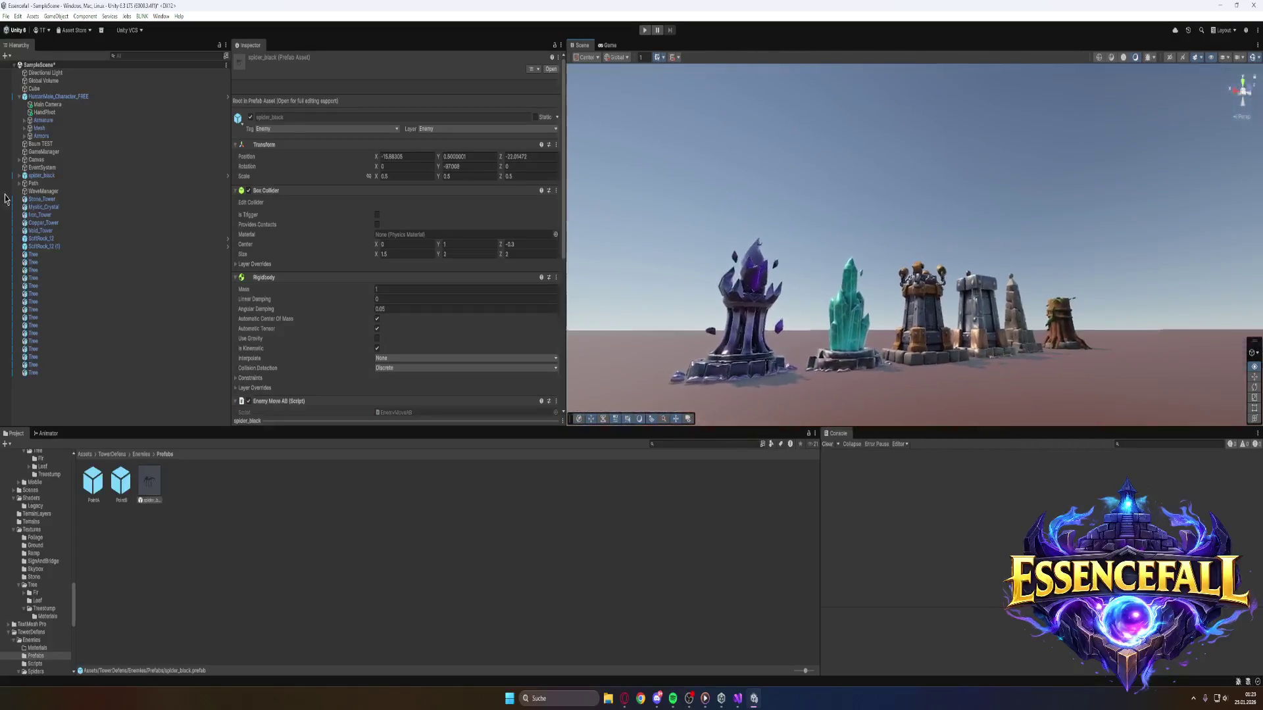
# Orbit the Scene view away from the towers toward the pine trees and character.
pyautogui.moveTo(803, 184)
pyautogui.mouseDown()
pyautogui.moveTo(911, 180)
pyautogui.moveTo(901, 251)
pyautogui.moveTo(742, 277)
pyautogui.moveTo(746, 287)
pyautogui.moveTo(726, 296)
pyautogui.moveTo(752, 304)
pyautogui.moveTo(708, 257)
pyautogui.moveTo(882, 267)
pyautogui.moveTo(842, 269)
pyautogui.moveTo(853, 296)
pyautogui.mouseUp()
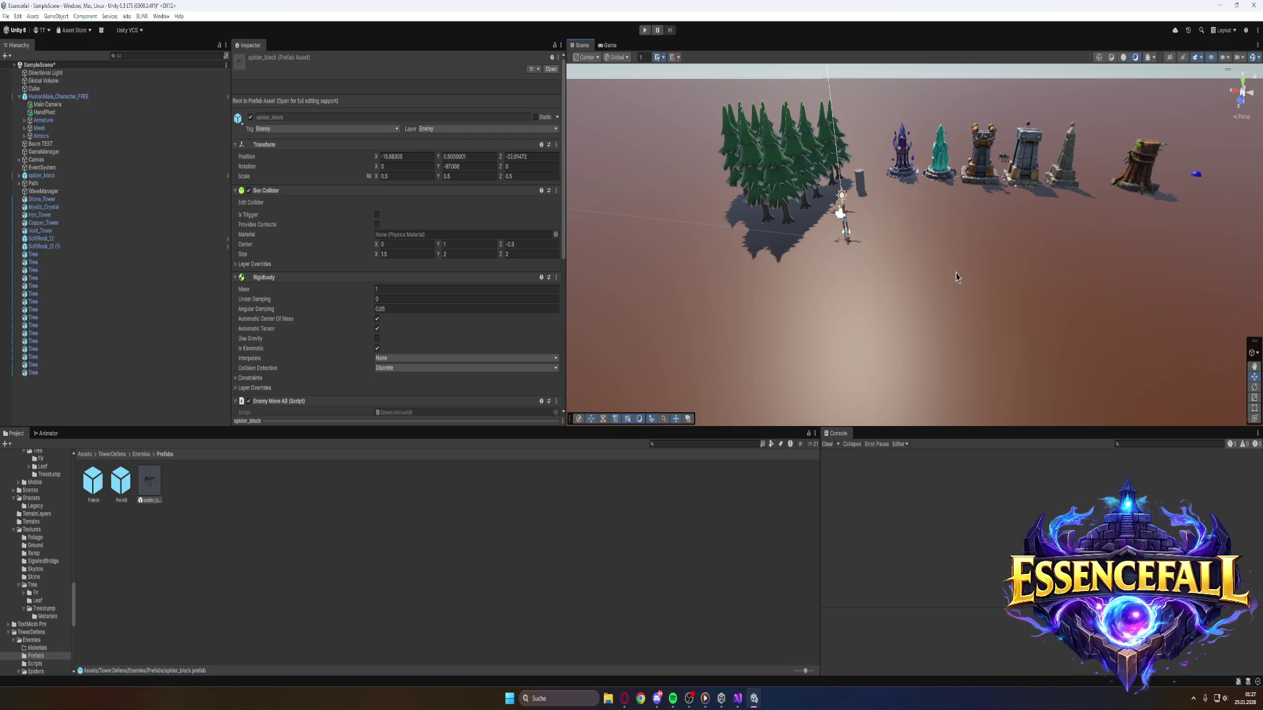
# Frame the character and towers, then browse into Pandazole_Ultimate_Pack's Nature Environment Pack folder.
pyautogui.scroll(-3, 955, 279)
pyautogui.moveTo(971, 268); pyautogui.dragTo(947, 269)
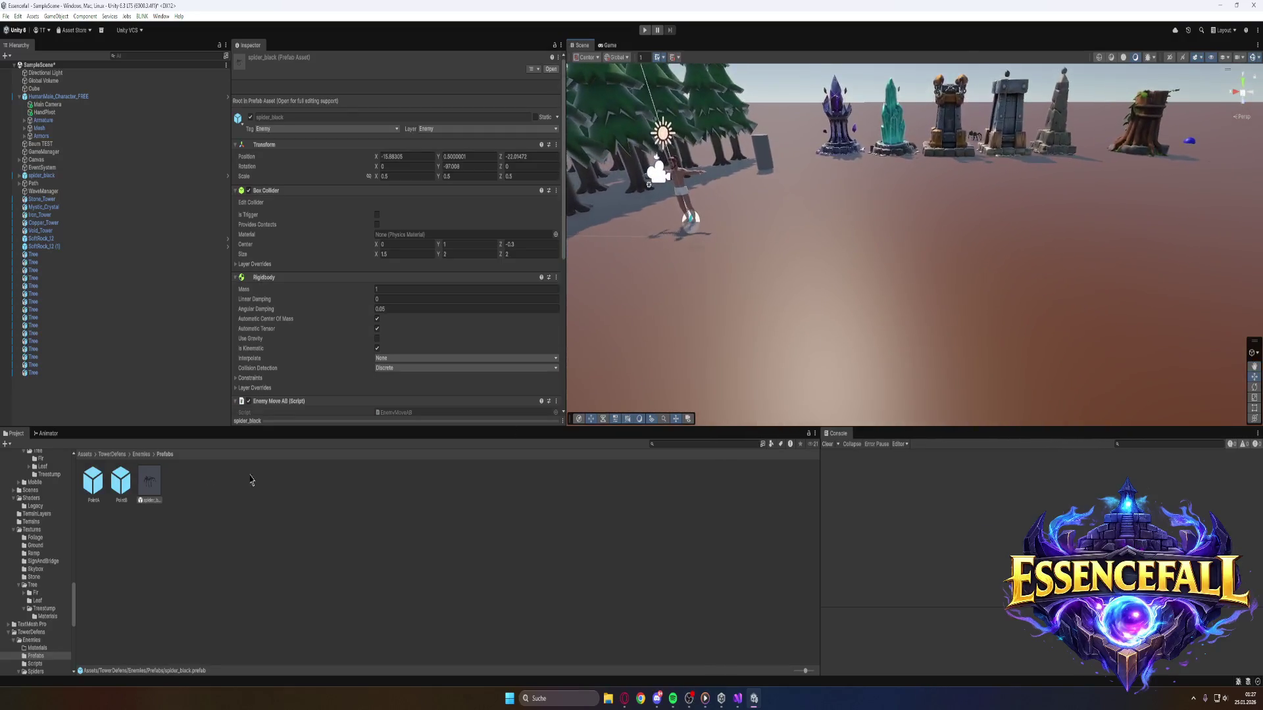
pyautogui.click(85, 454)
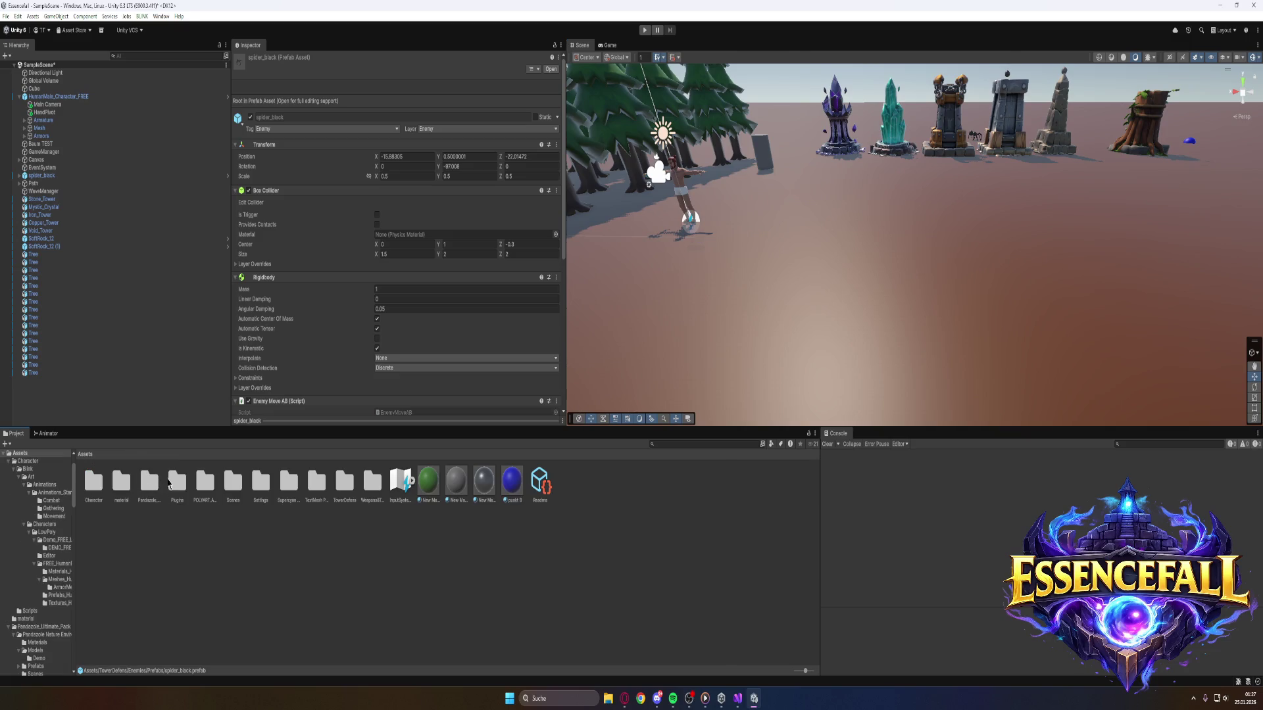
pyautogui.doubleClick(148, 485)
pyautogui.doubleClick(90, 484)
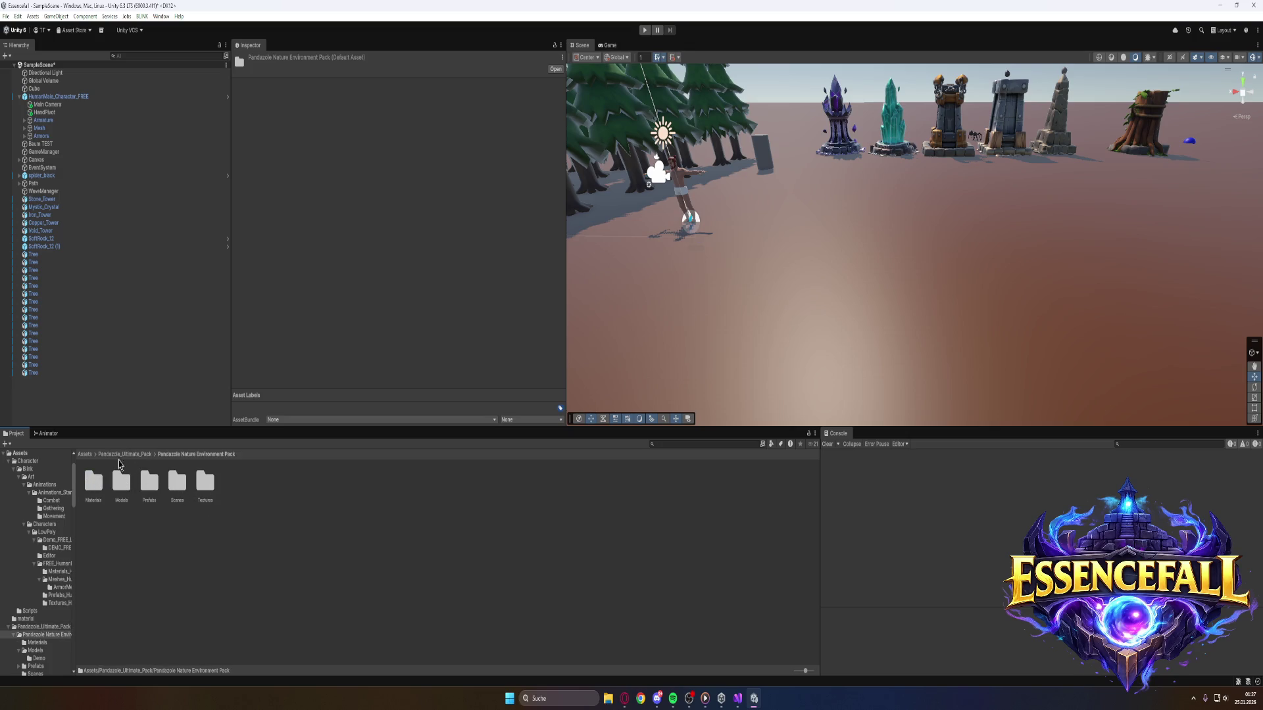
# Search the project, open the Stone folder, and climb the breadcrumbs back to Assets.
pyautogui.click(85, 455)
pyautogui.click(668, 446)
pyautogui.write('stone')
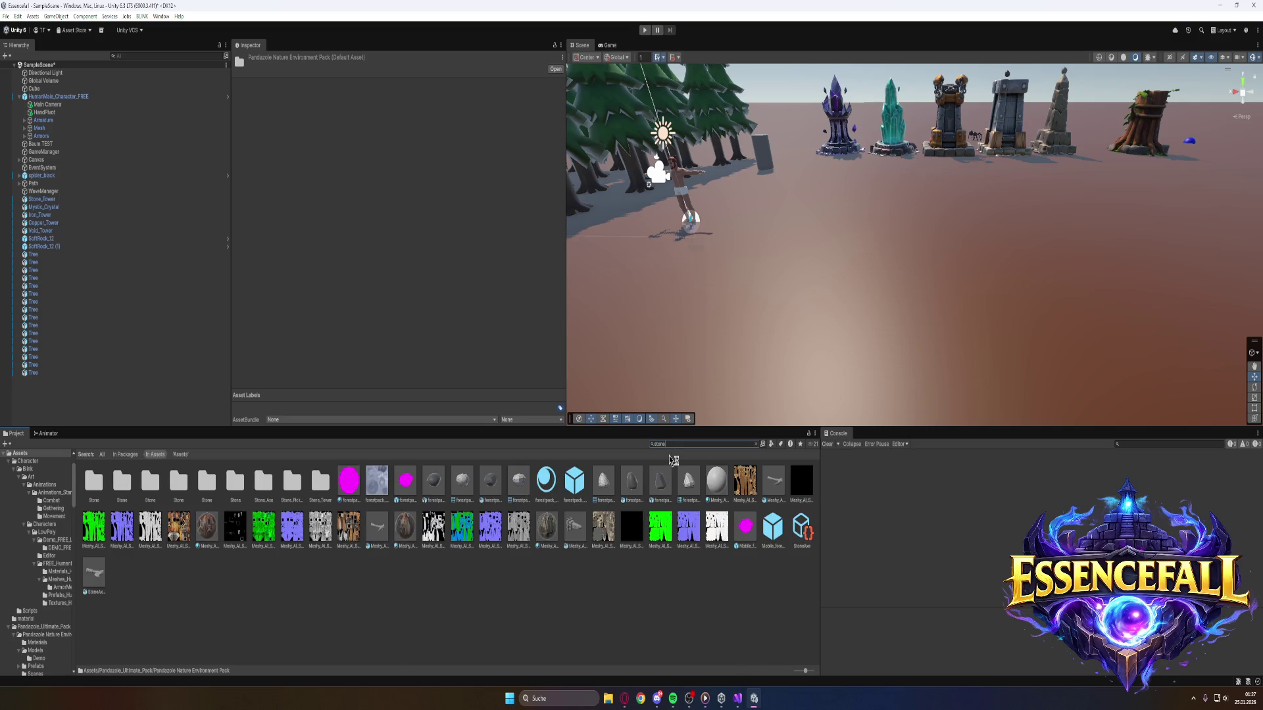
pyautogui.moveTo(590, 479)
pyautogui.mouseDown()
pyautogui.moveTo(580, 534)
pyautogui.moveTo(609, 550)
pyautogui.moveTo(673, 487)
pyautogui.moveTo(660, 487)
pyautogui.mouseUp()
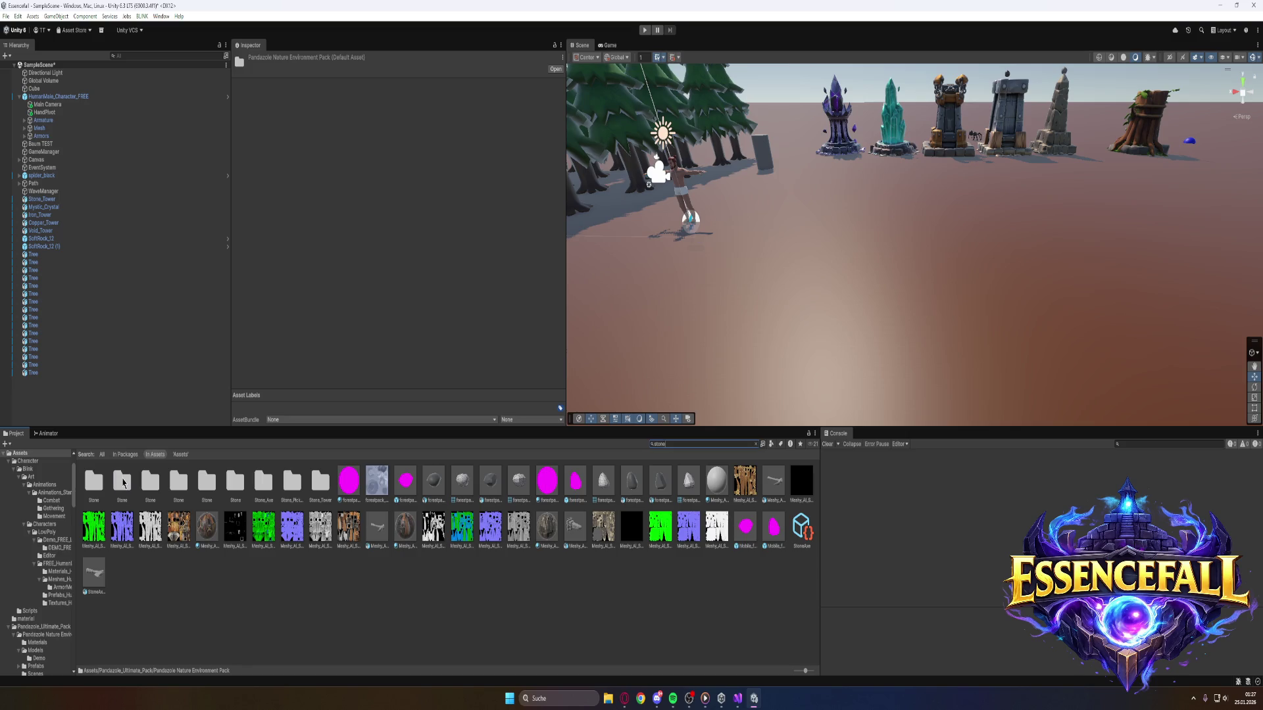
pyautogui.doubleClick(123, 481)
pyautogui.click(193, 455)
pyautogui.click(176, 455)
pyautogui.click(145, 457)
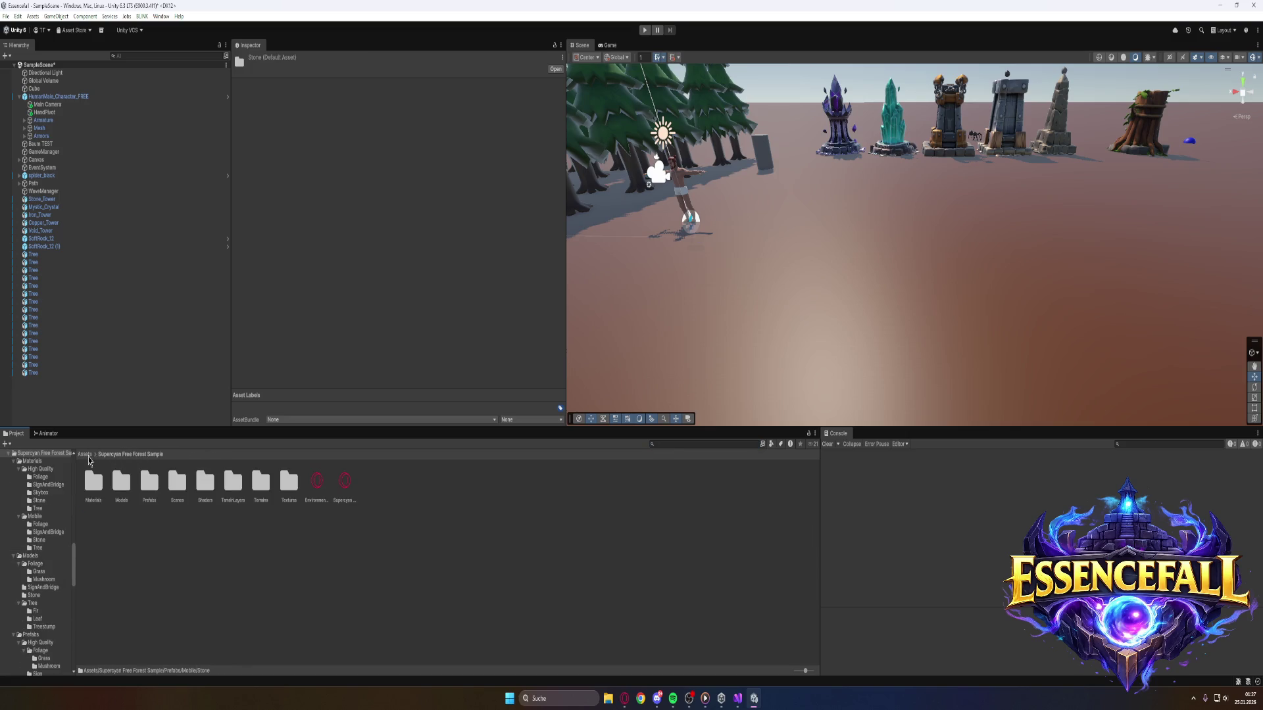
pyautogui.click(89, 456)
# Search the project assets for 'stone', then clear the search text.
pyautogui.click(678, 445)
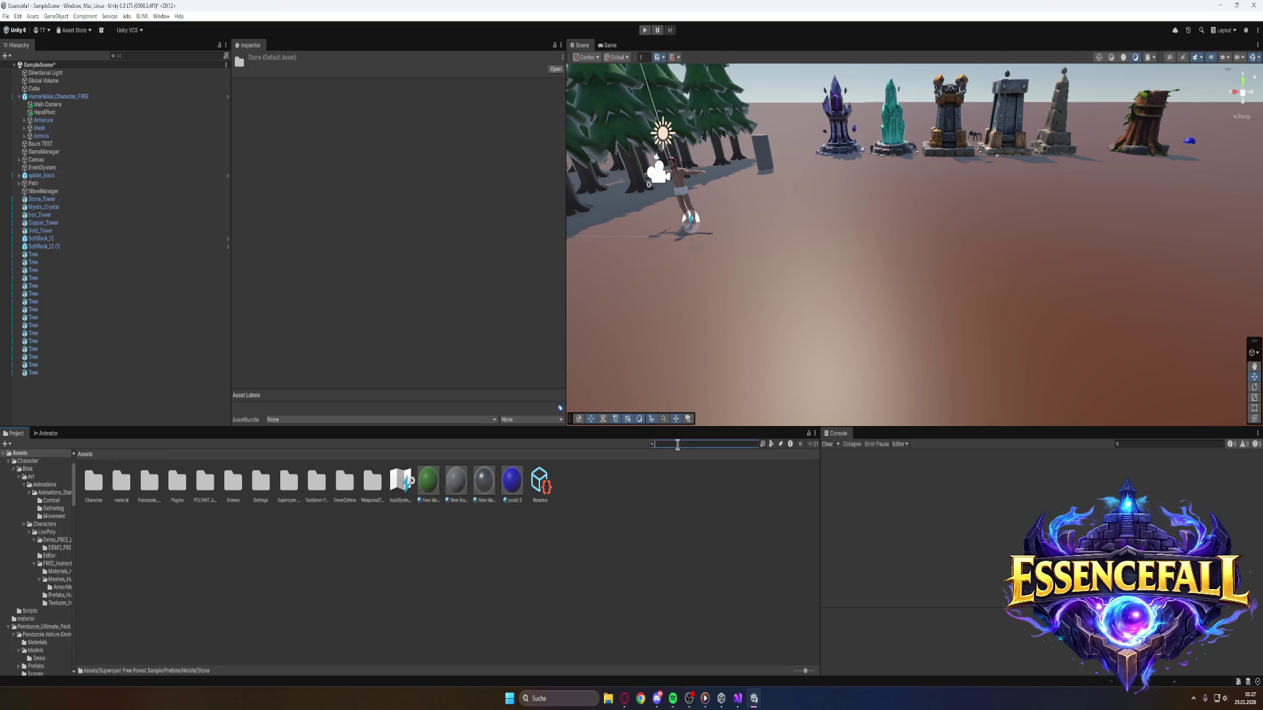
pyautogui.write('stone')
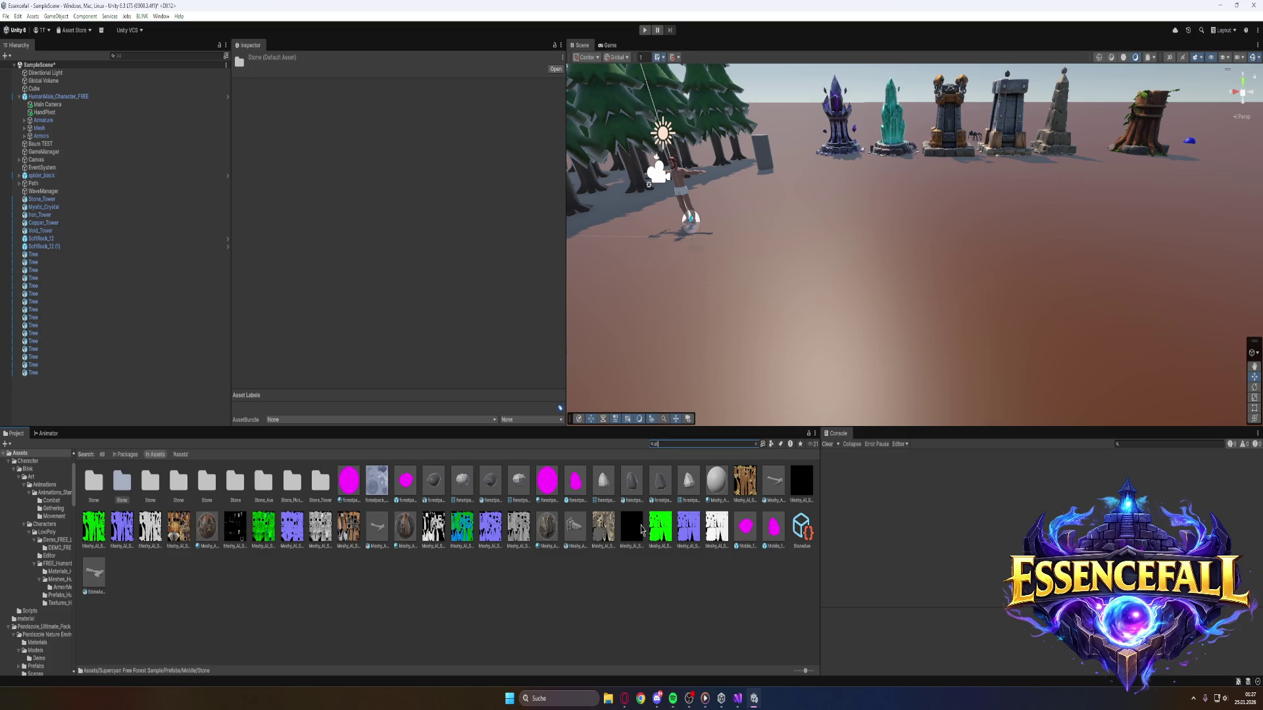
pyautogui.press('BackSpace')
pyautogui.press('BackSpace')
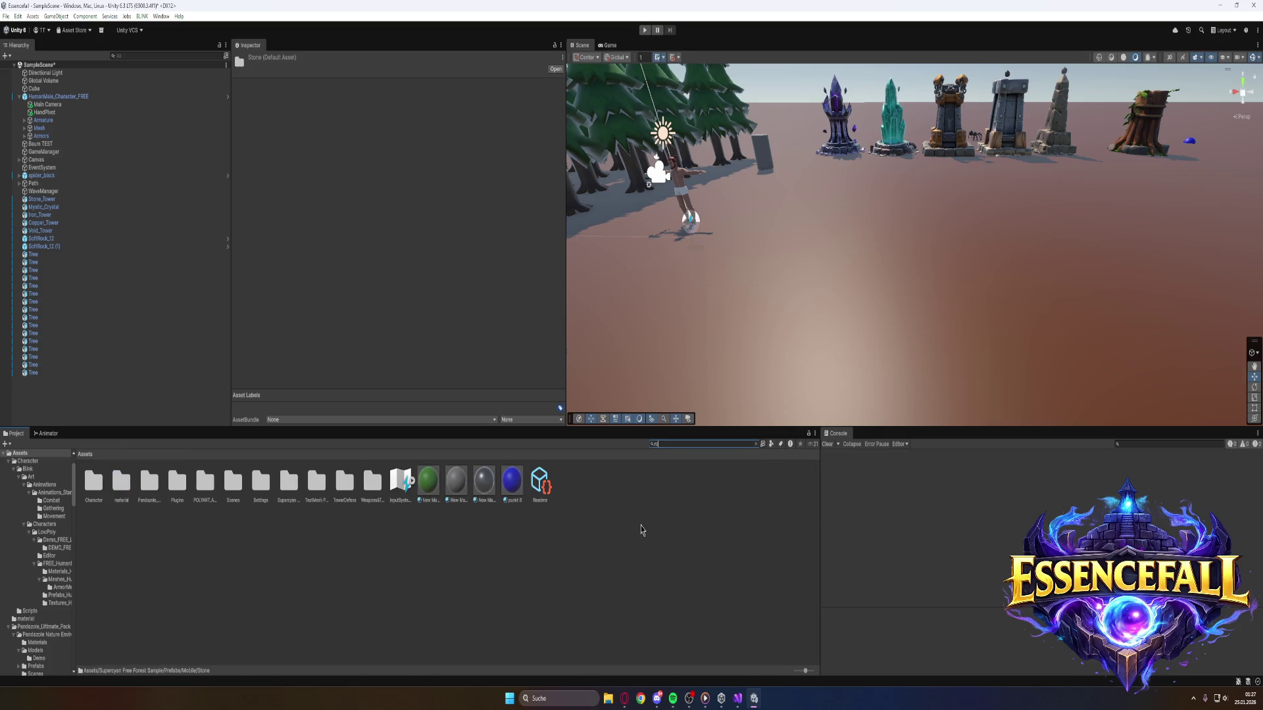
# Search the project for 'rock' and scroll down to the PA_Rock models.
pyautogui.write('ck')
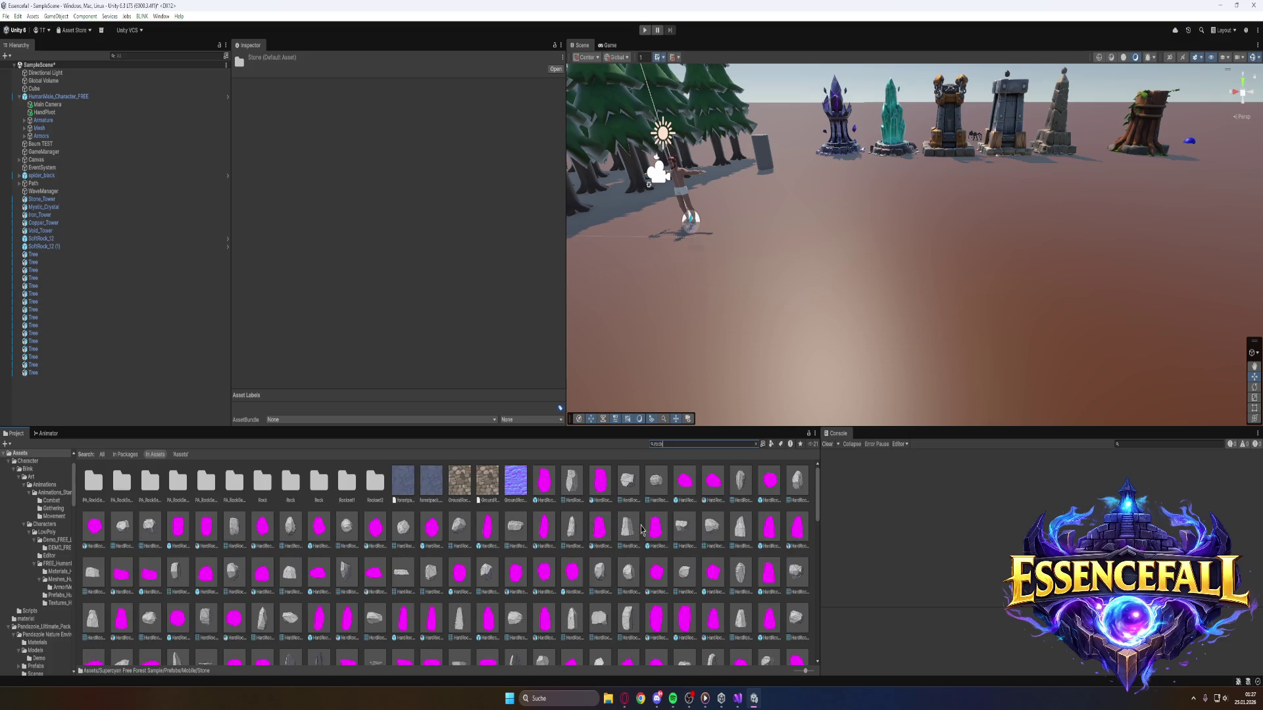
pyautogui.scroll(-3, 704, 527)
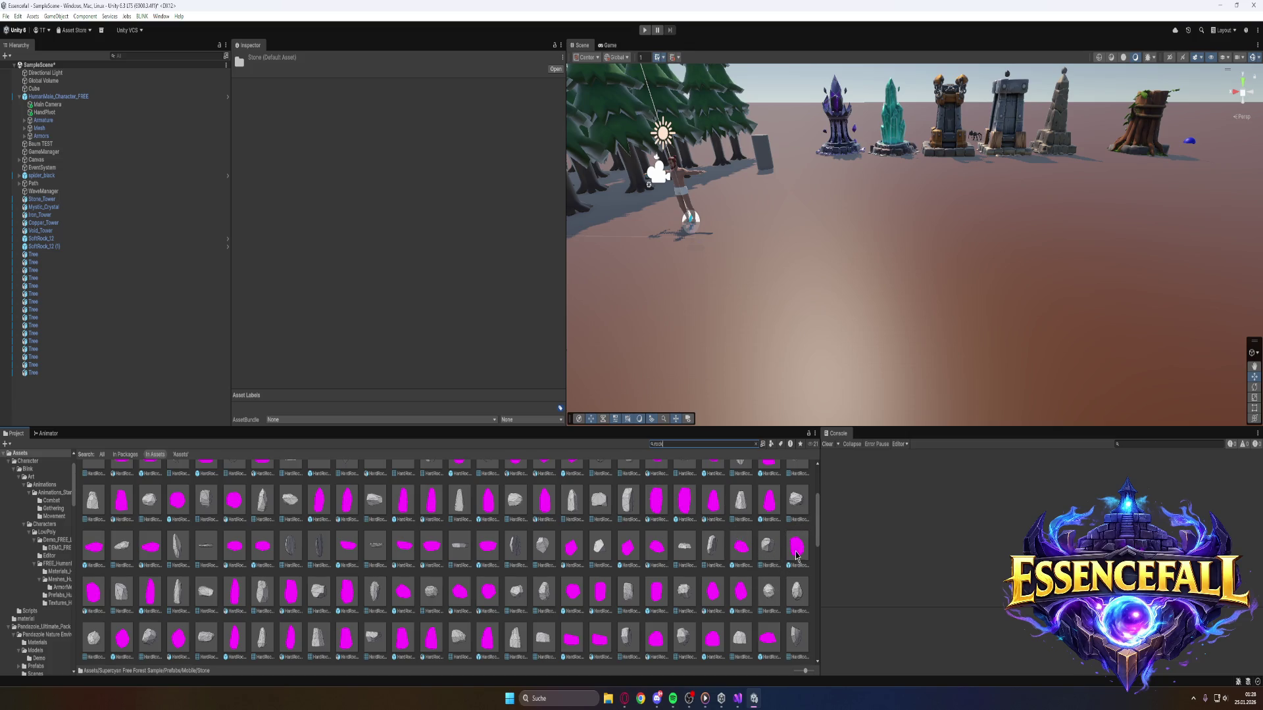
pyautogui.scroll(-5, 572, 565)
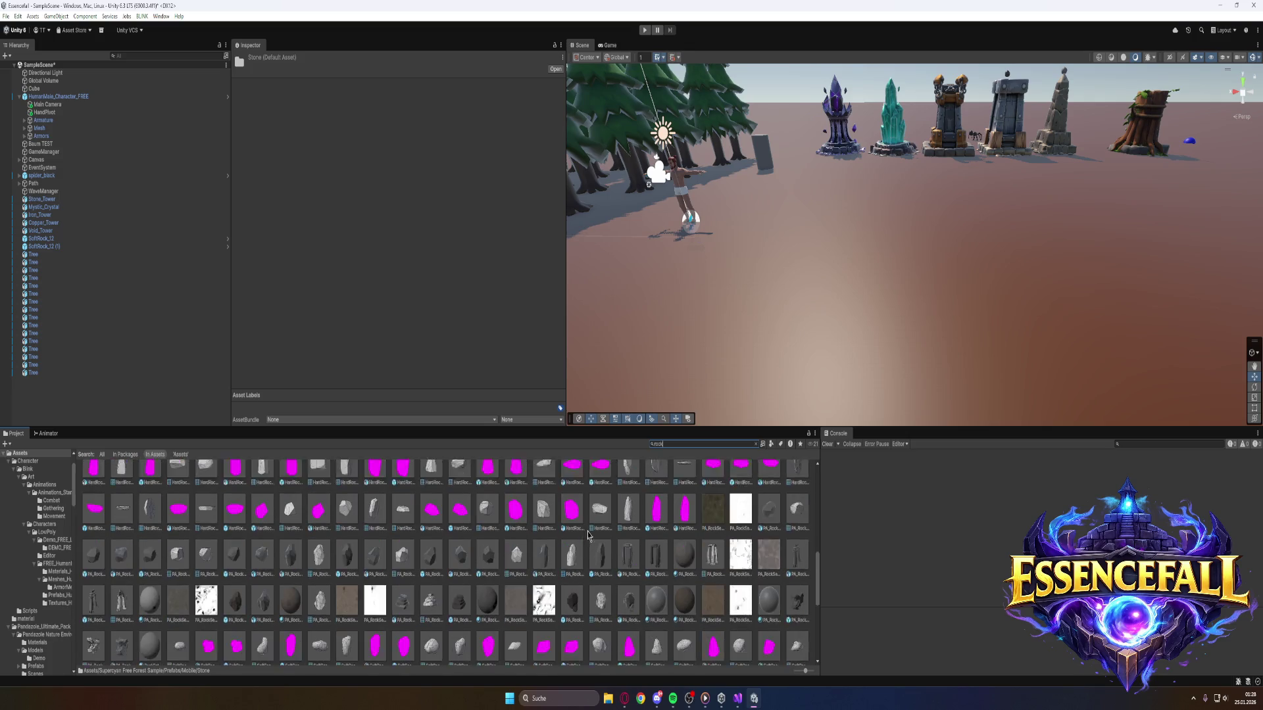
# Drag five PA_RockSet1 rock prefabs into the scene, lined up right of the character.
pyautogui.moveTo(773, 485)
pyautogui.mouseDown()
pyautogui.moveTo(814, 339)
pyautogui.moveTo(824, 365)
pyautogui.mouseUp()
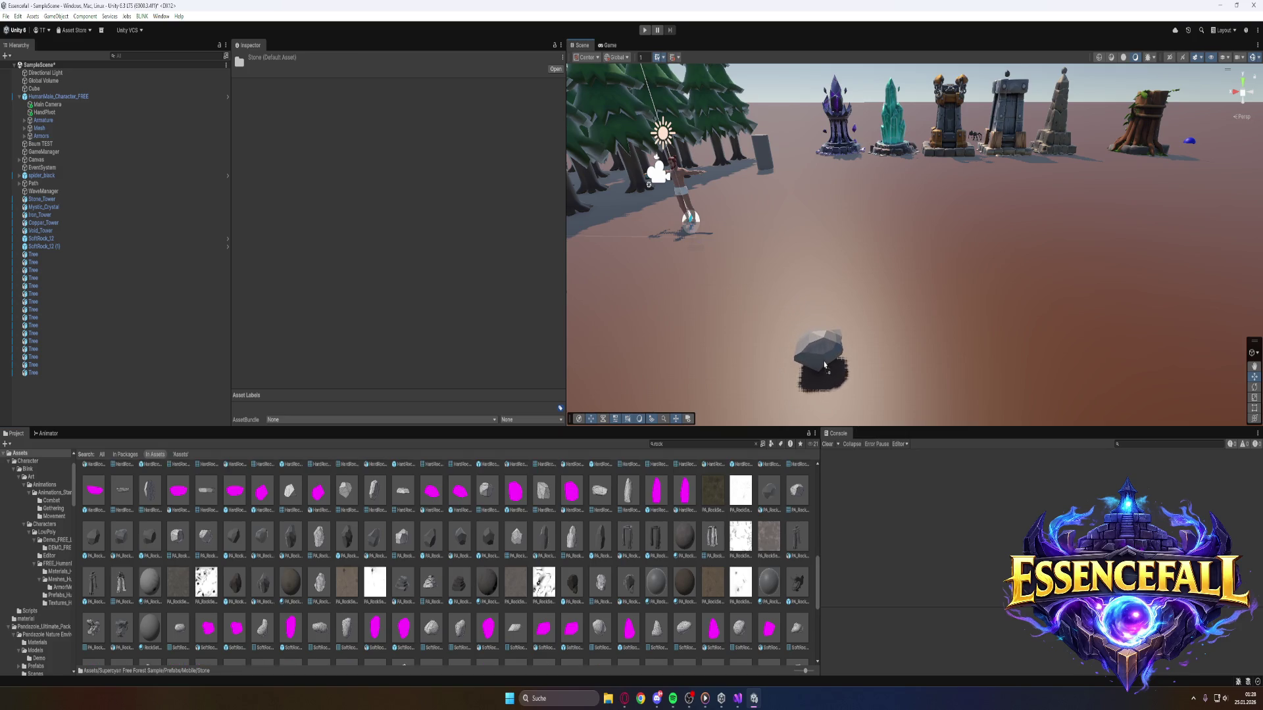
pyautogui.moveTo(825, 365); pyautogui.dragTo(791, 324)
pyautogui.moveTo(769, 490)
pyautogui.mouseDown()
pyautogui.moveTo(857, 329)
pyautogui.moveTo(771, 490)
pyautogui.moveTo(902, 327)
pyautogui.mouseUp()
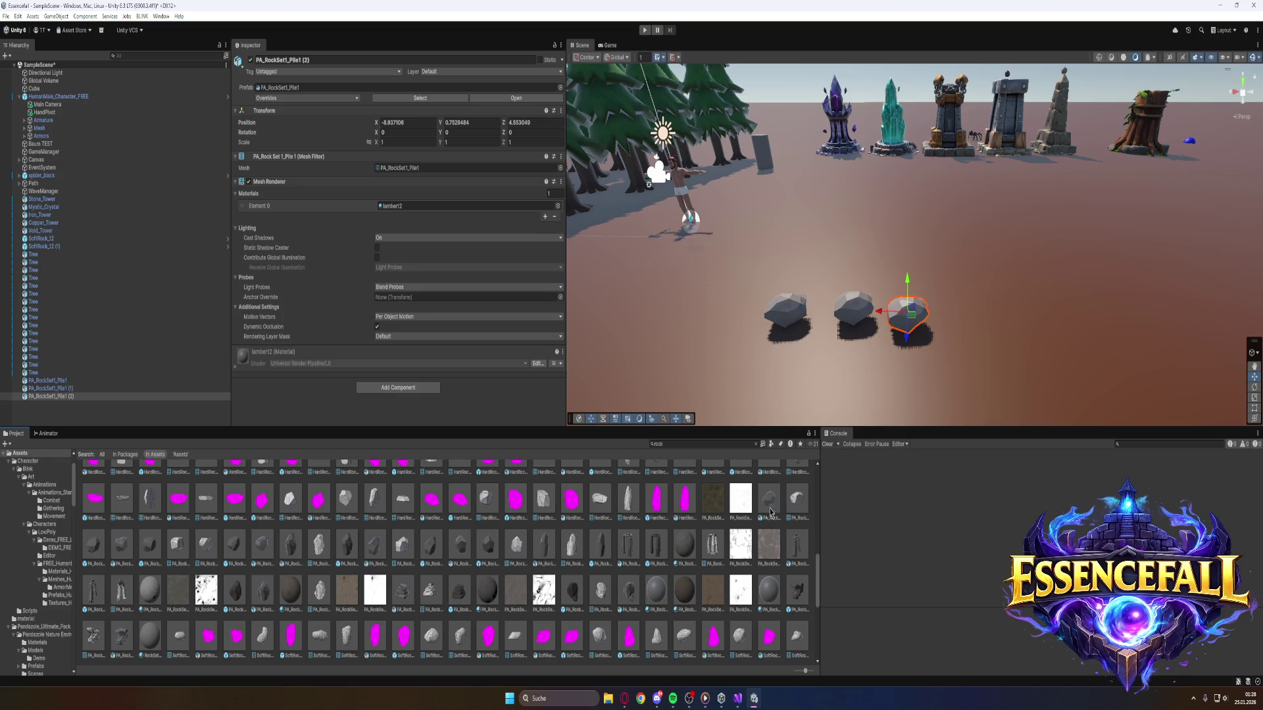
pyautogui.scroll(1, 756, 508)
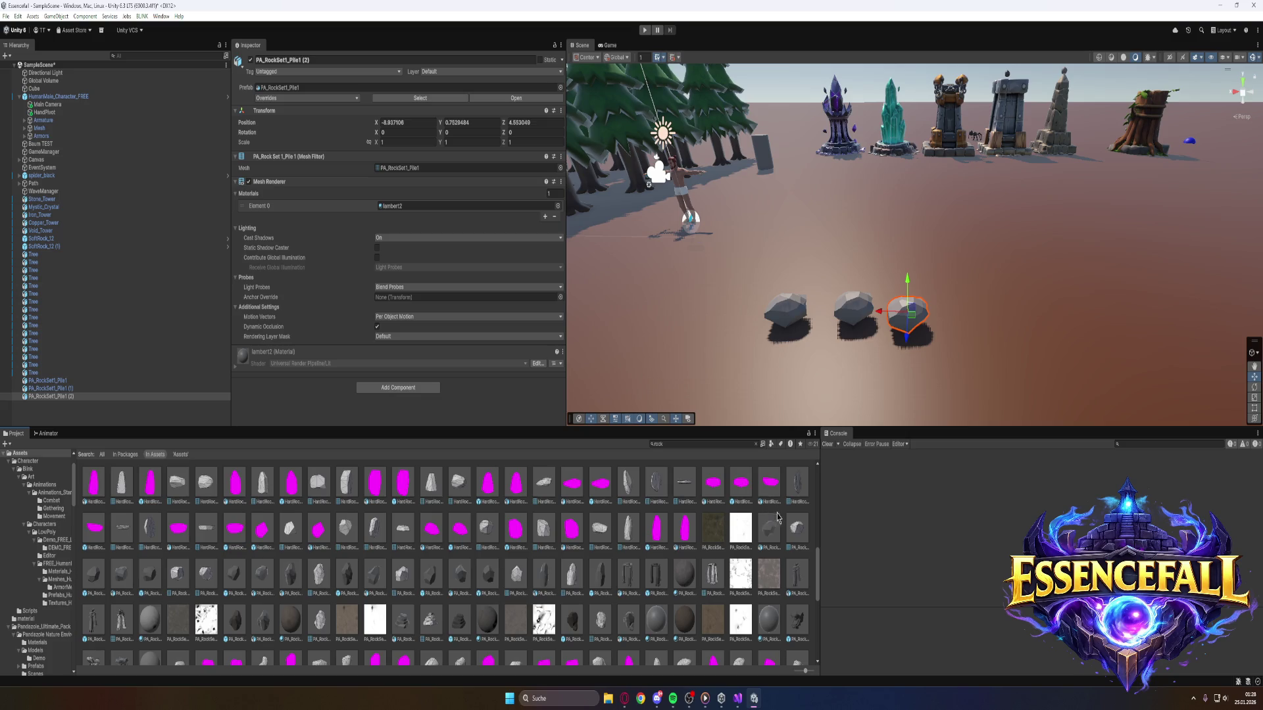
pyautogui.moveTo(770, 531); pyautogui.dragTo(972, 334)
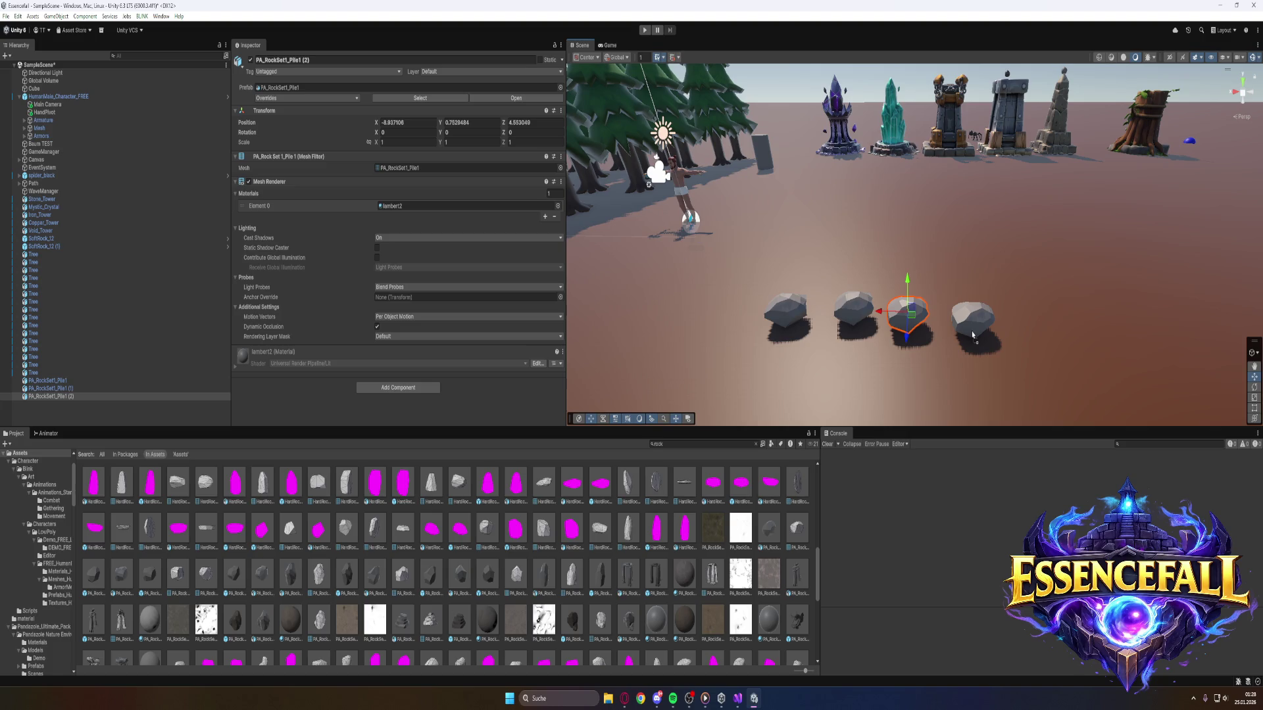
pyautogui.moveTo(972, 334); pyautogui.dragTo(969, 332)
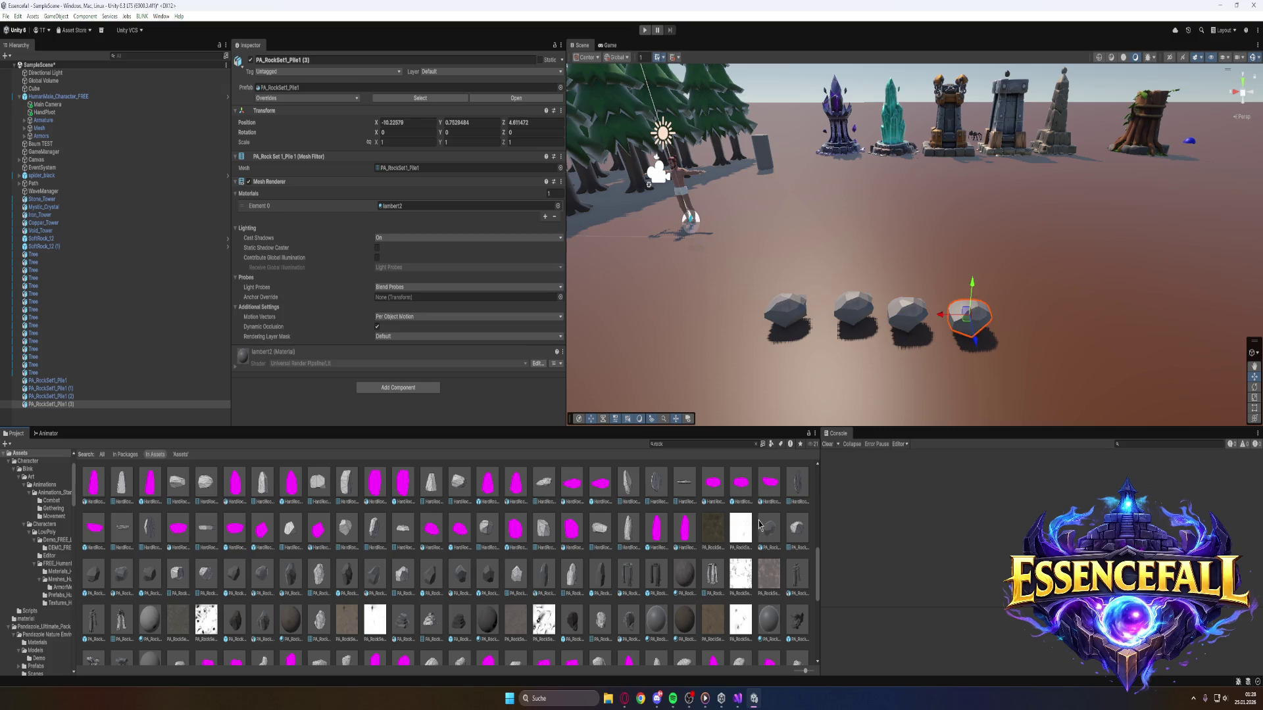
pyautogui.moveTo(779, 529)
pyautogui.mouseDown()
pyautogui.moveTo(1046, 334)
pyautogui.moveTo(1027, 334)
pyautogui.mouseUp()
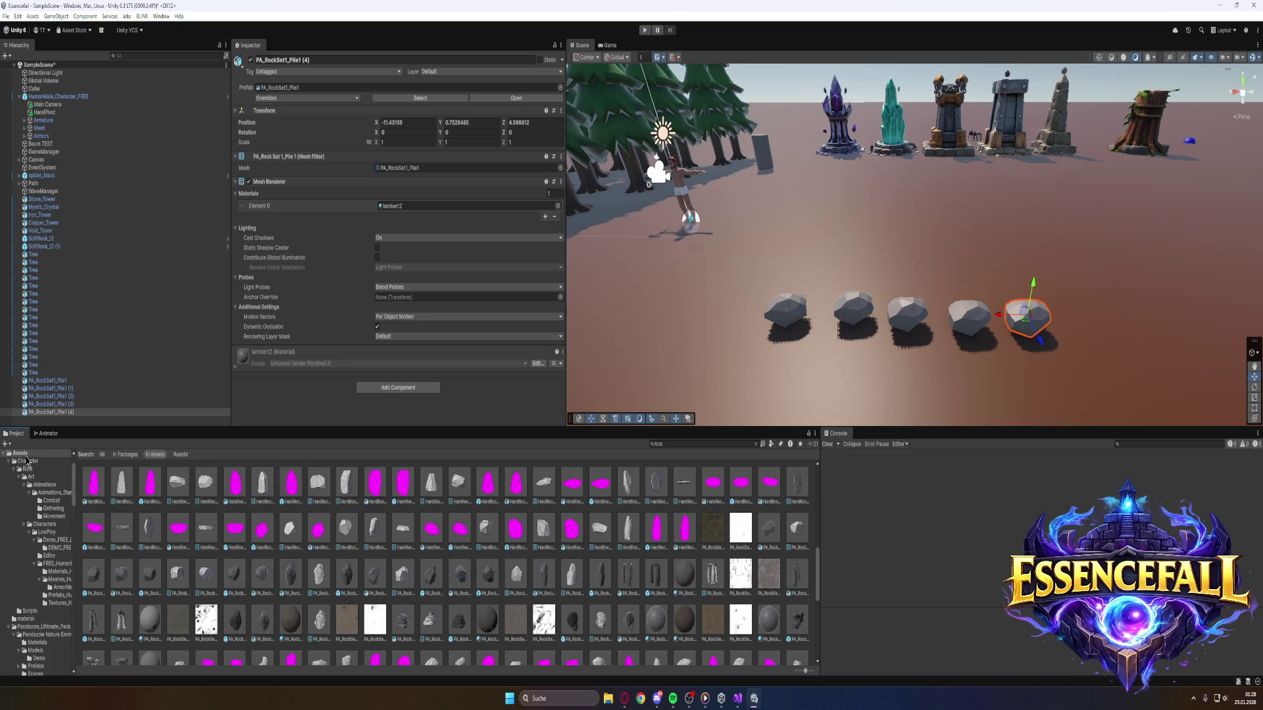
pyautogui.click(756, 444)
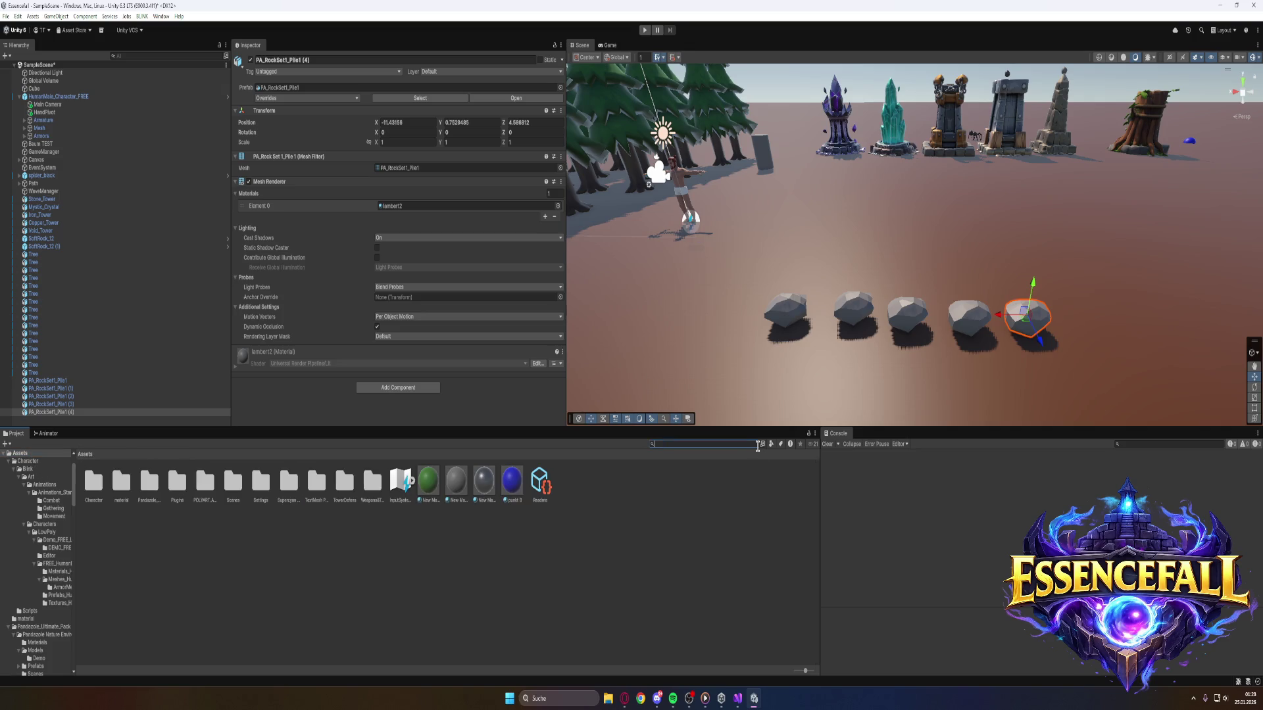
# Create a new stone material in Assets and check a placed rock's current material.
pyautogui.rightClick(664, 498)
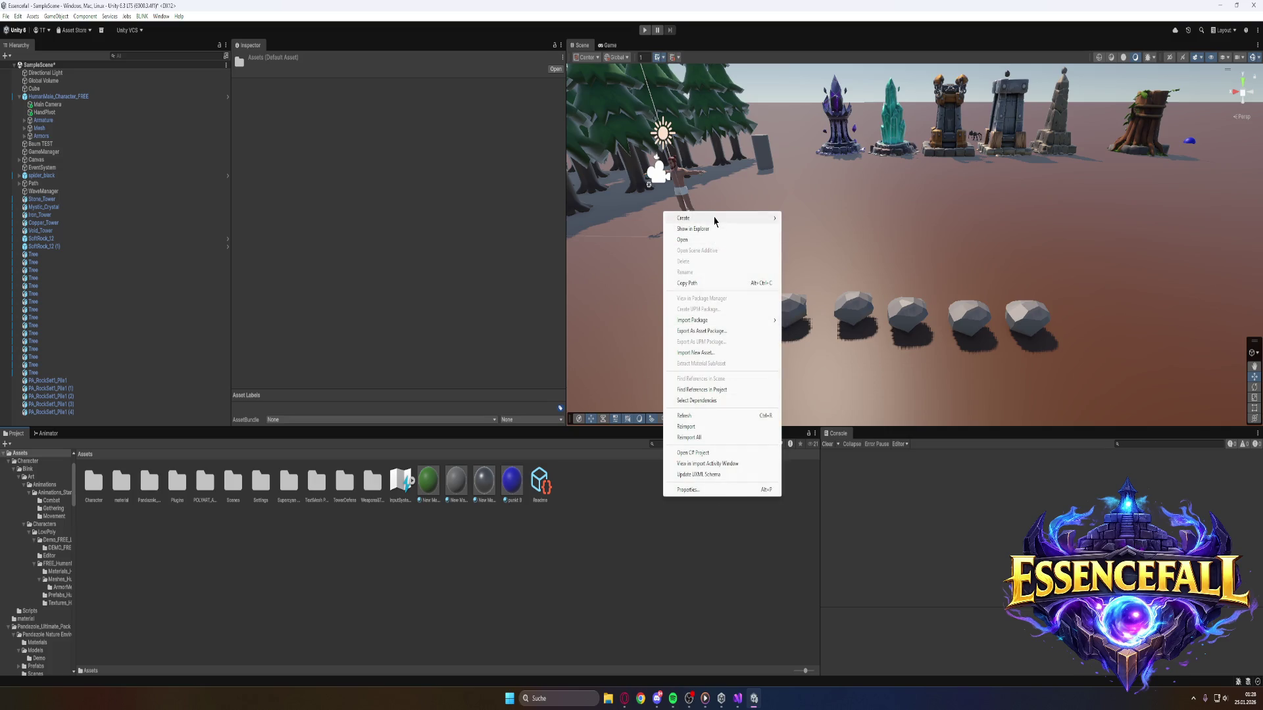
pyautogui.moveTo(714, 220)
pyautogui.click(801, 229)
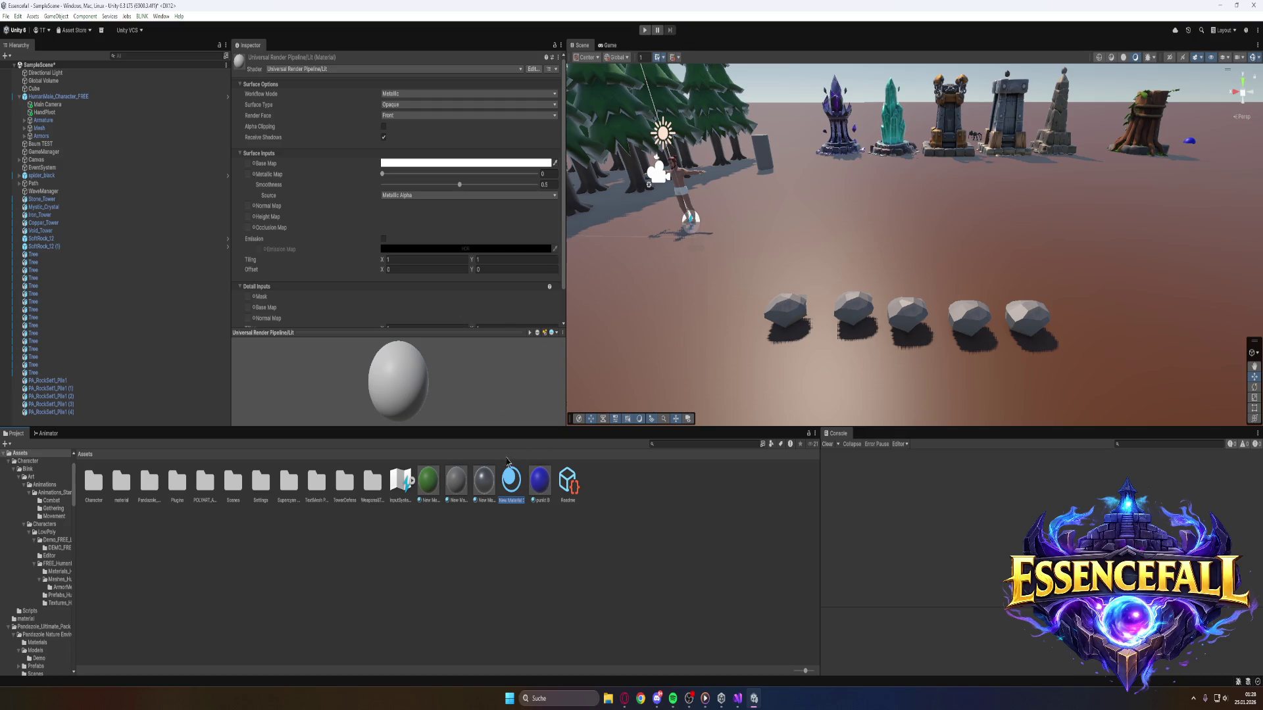
pyautogui.write('p')
pyautogui.click(67, 388)
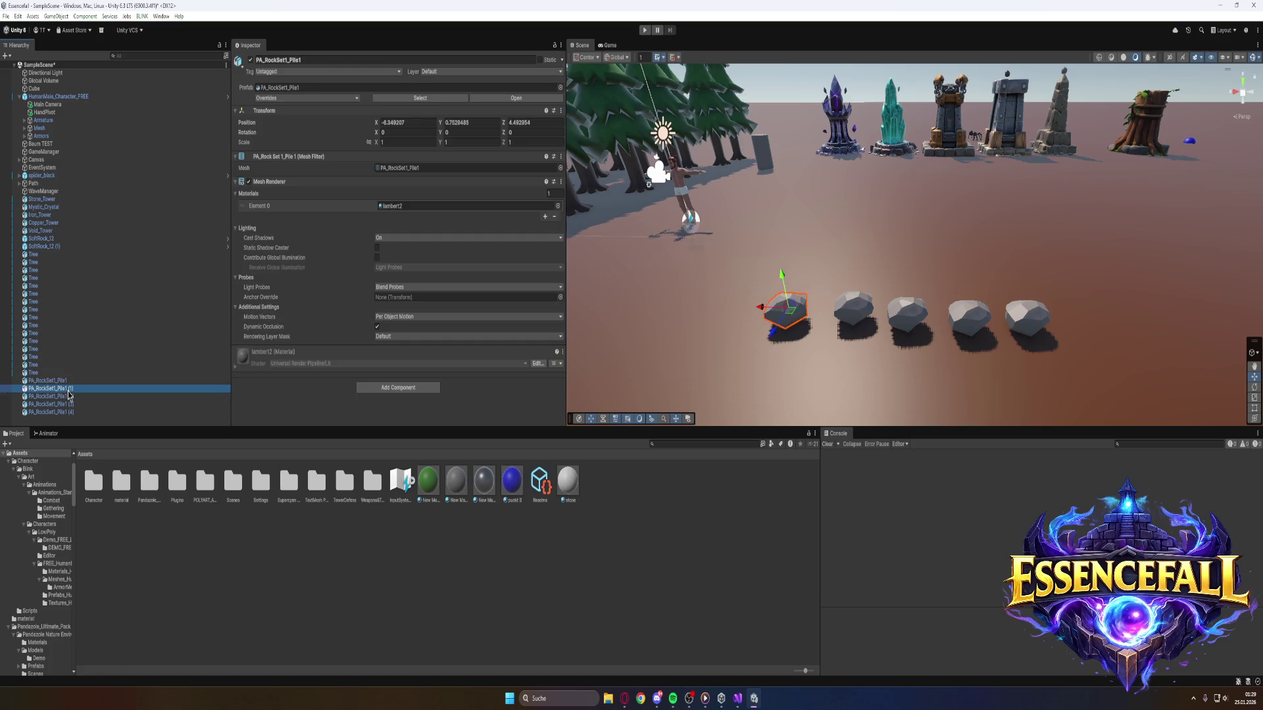
pyautogui.click(244, 362)
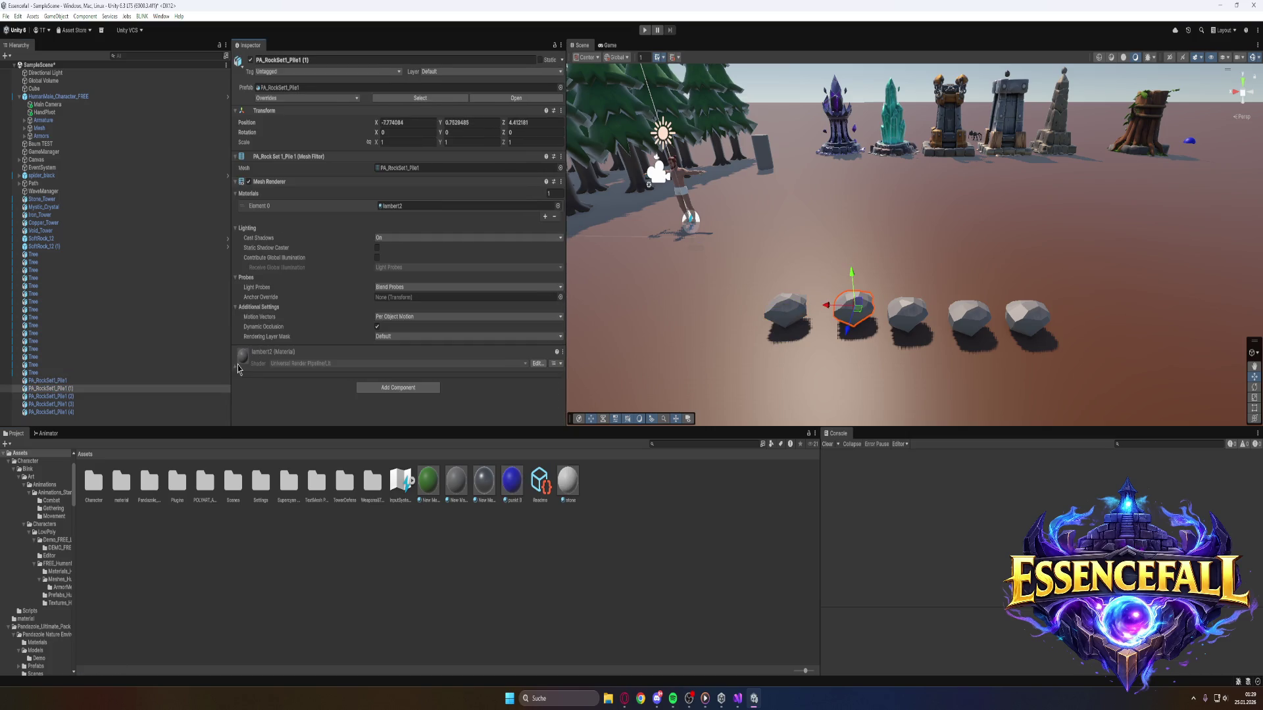
# Create a second material in Assets named Iron.
pyautogui.click(598, 499)
pyautogui.rightClick(597, 495)
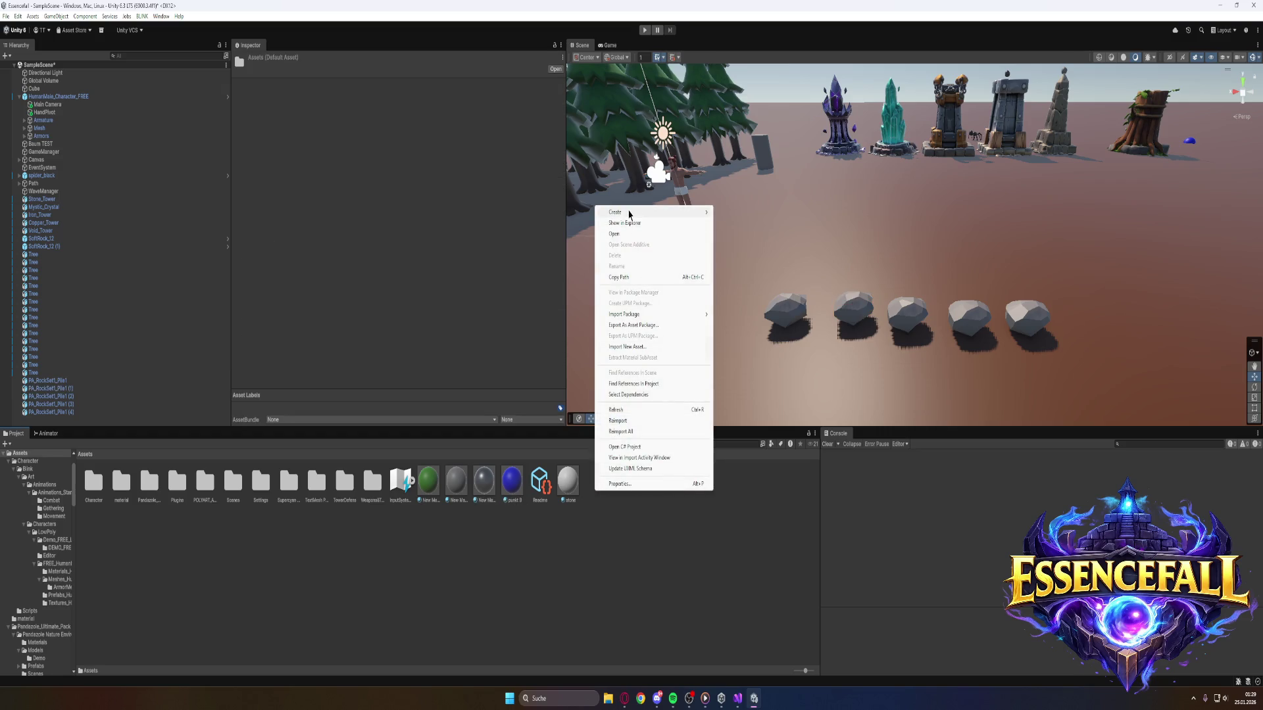
pyautogui.moveTo(629, 213)
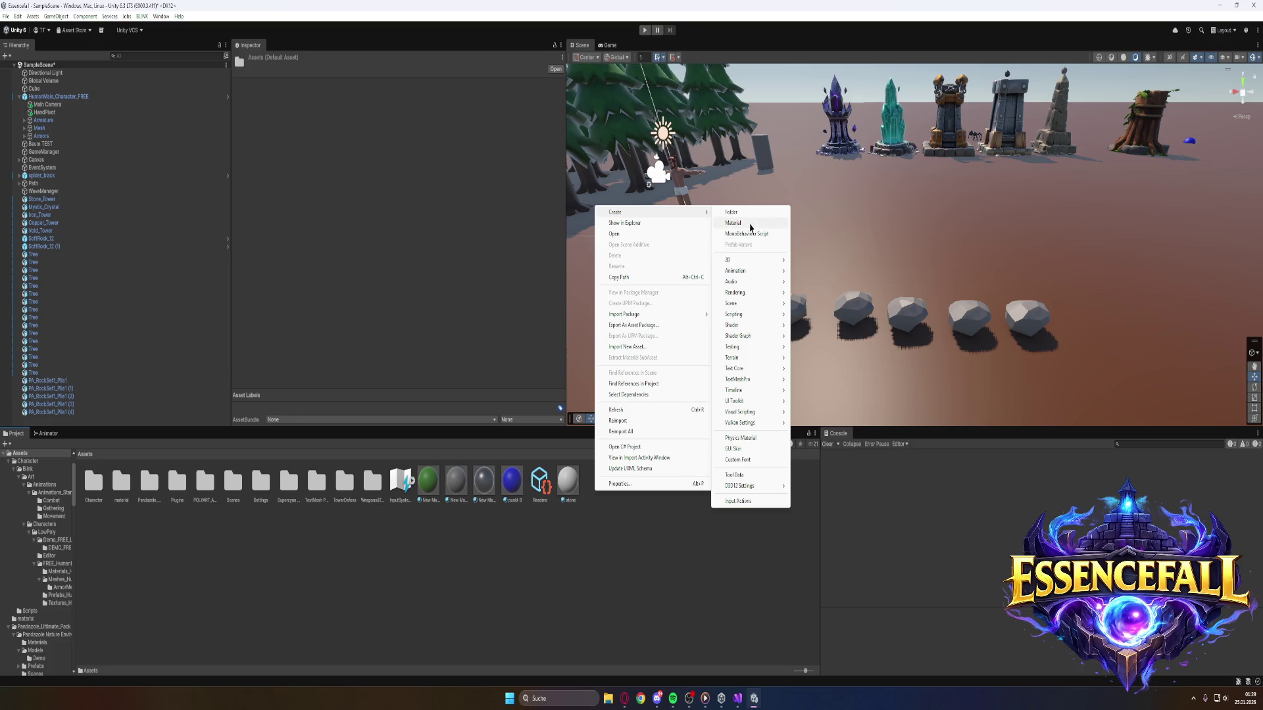
pyautogui.click(734, 223)
pyautogui.press('BackSpace')
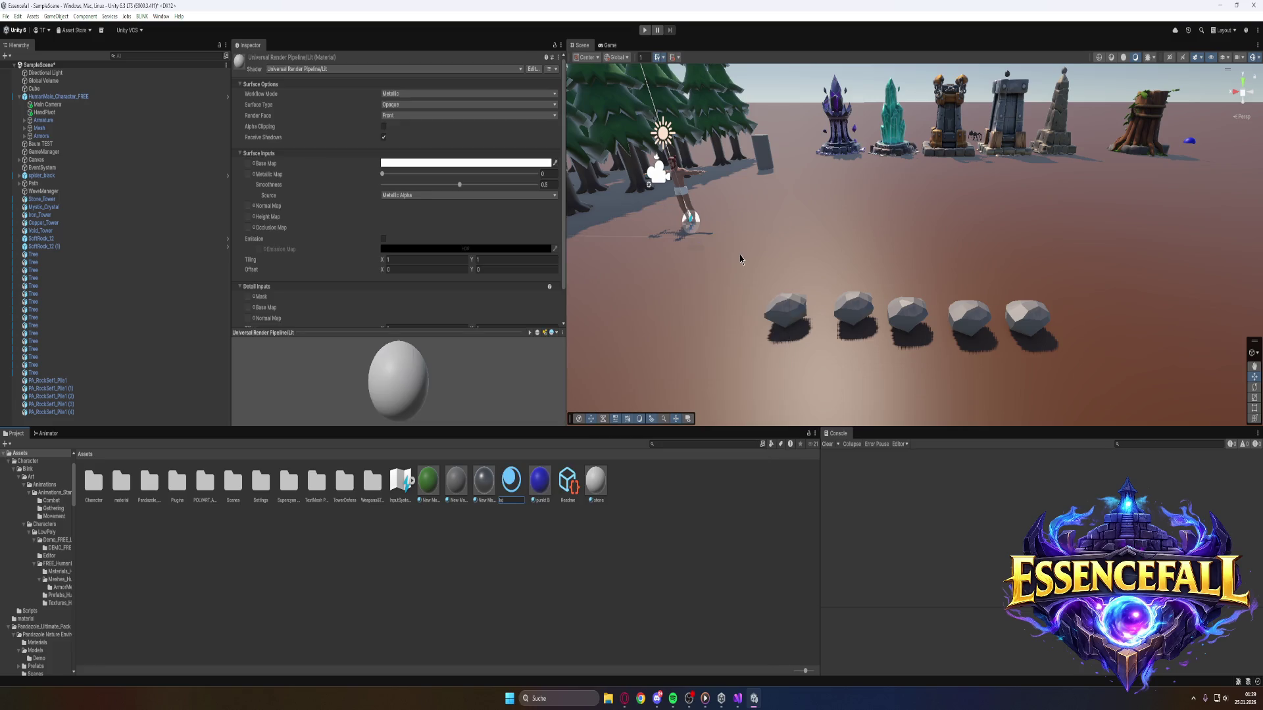
pyautogui.press('Return')
# Create a folder named stone and move the stone material into it.
pyautogui.rightClick(625, 563)
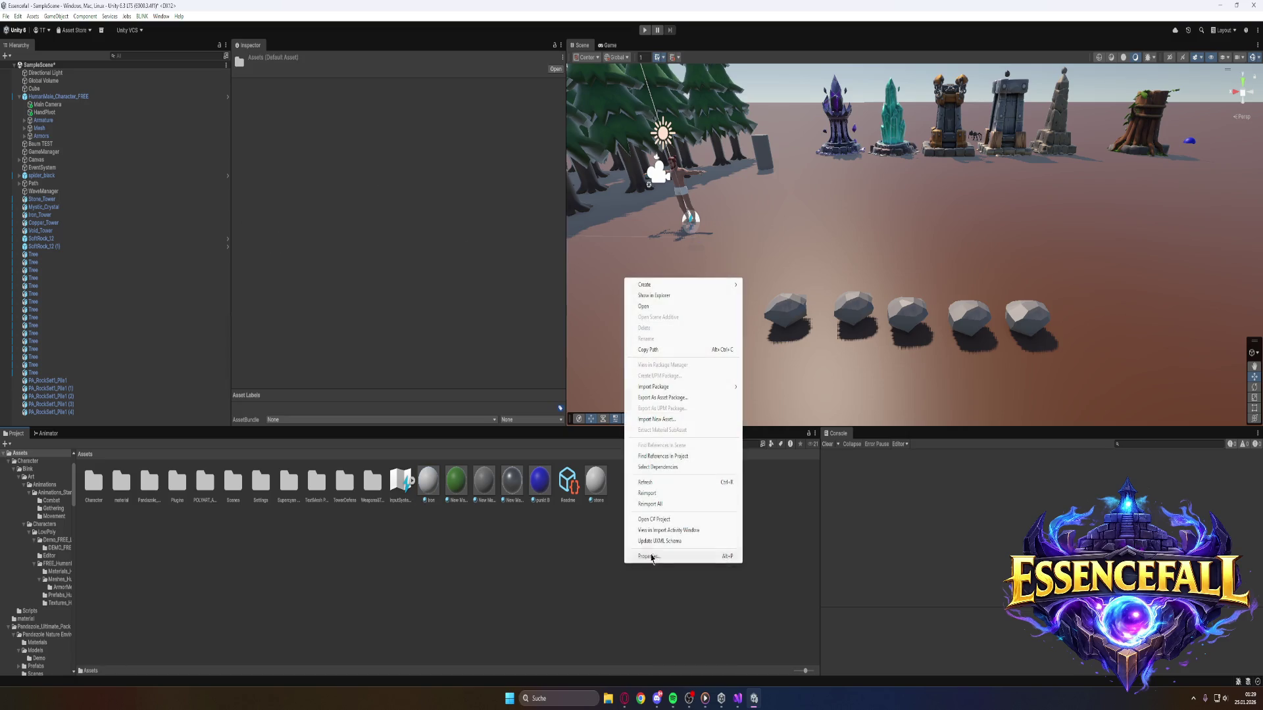
pyautogui.moveTo(663, 290)
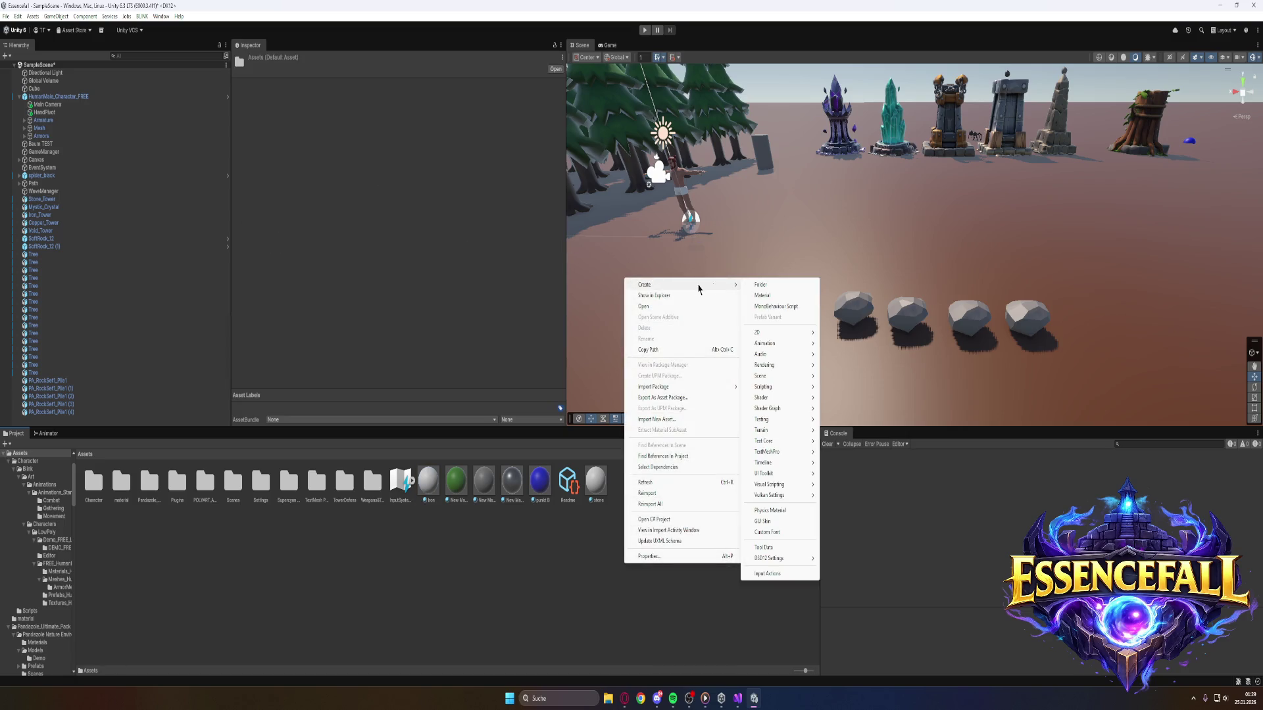
pyautogui.click(762, 284)
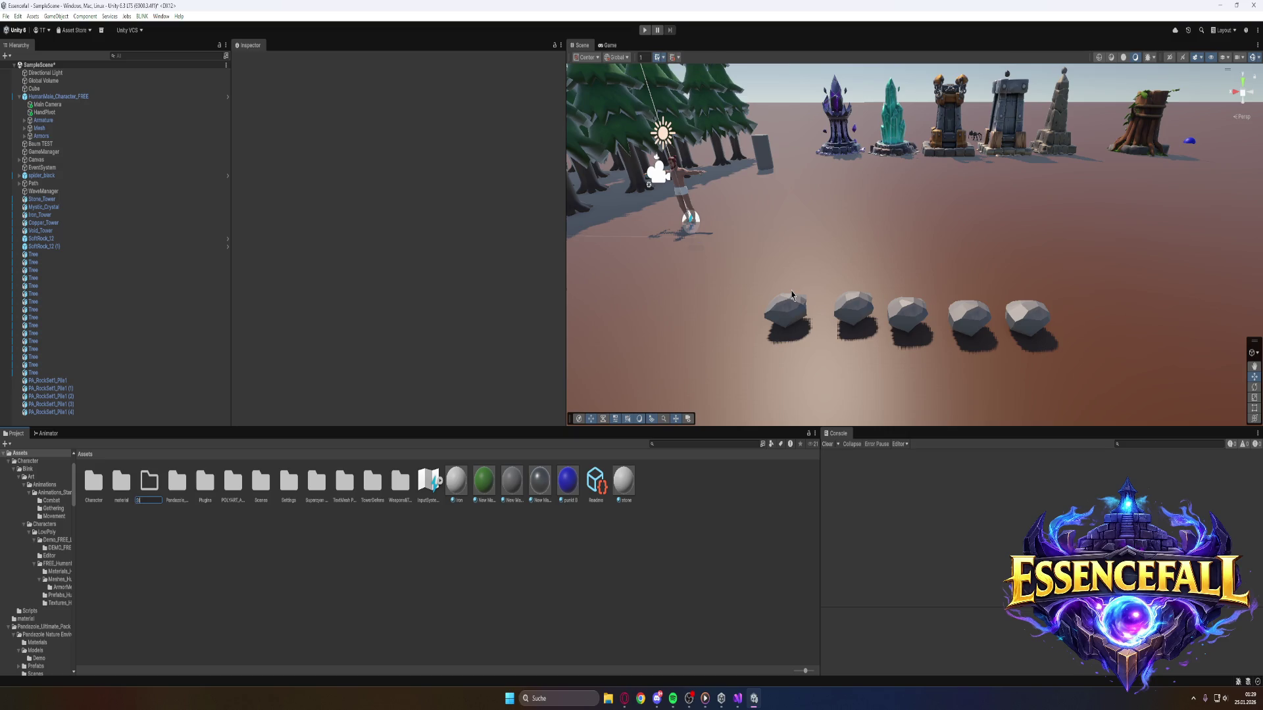
pyautogui.write('Stone')
pyautogui.press('Return')
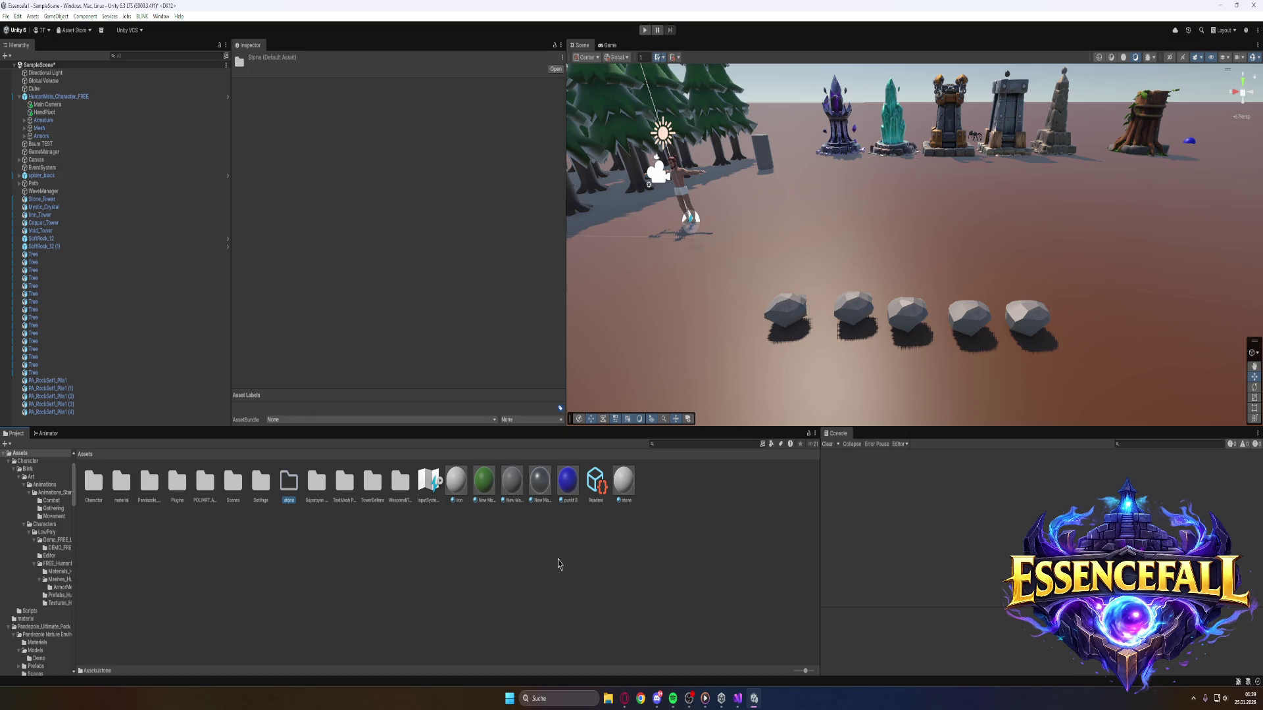
pyautogui.moveTo(619, 492)
pyautogui.mouseDown()
pyautogui.moveTo(329, 504)
pyautogui.moveTo(289, 489)
pyautogui.mouseUp()
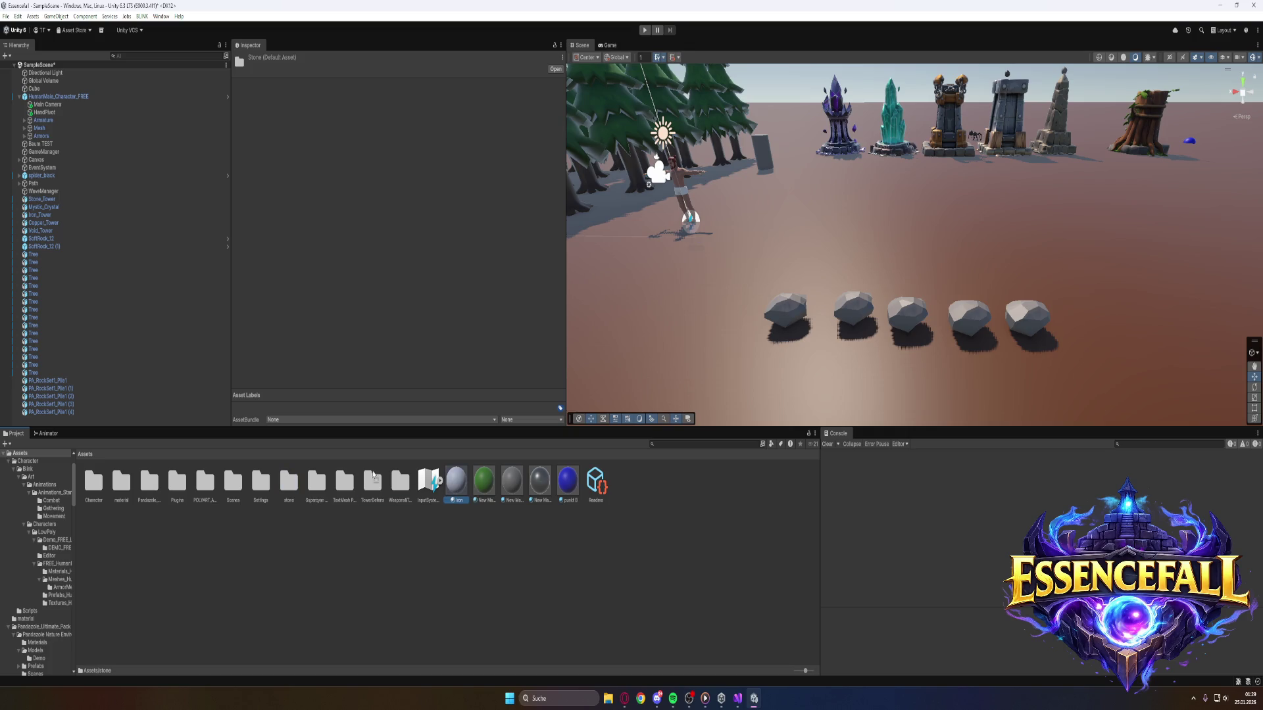
pyautogui.doubleClick(287, 488)
# Create three materials in the stone folder named Copper, Crystal and Void.
pyautogui.rightClick(215, 501)
pyautogui.moveTo(282, 221)
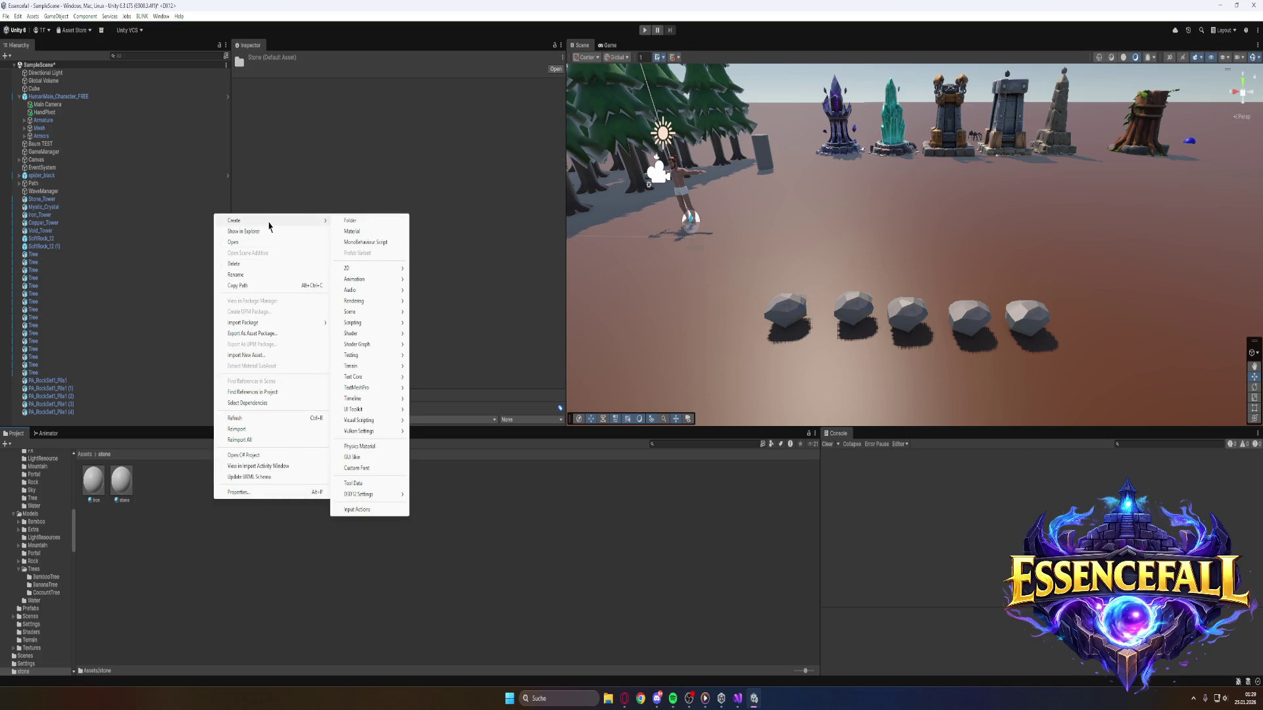
pyautogui.click(363, 231)
pyautogui.write('Copper')
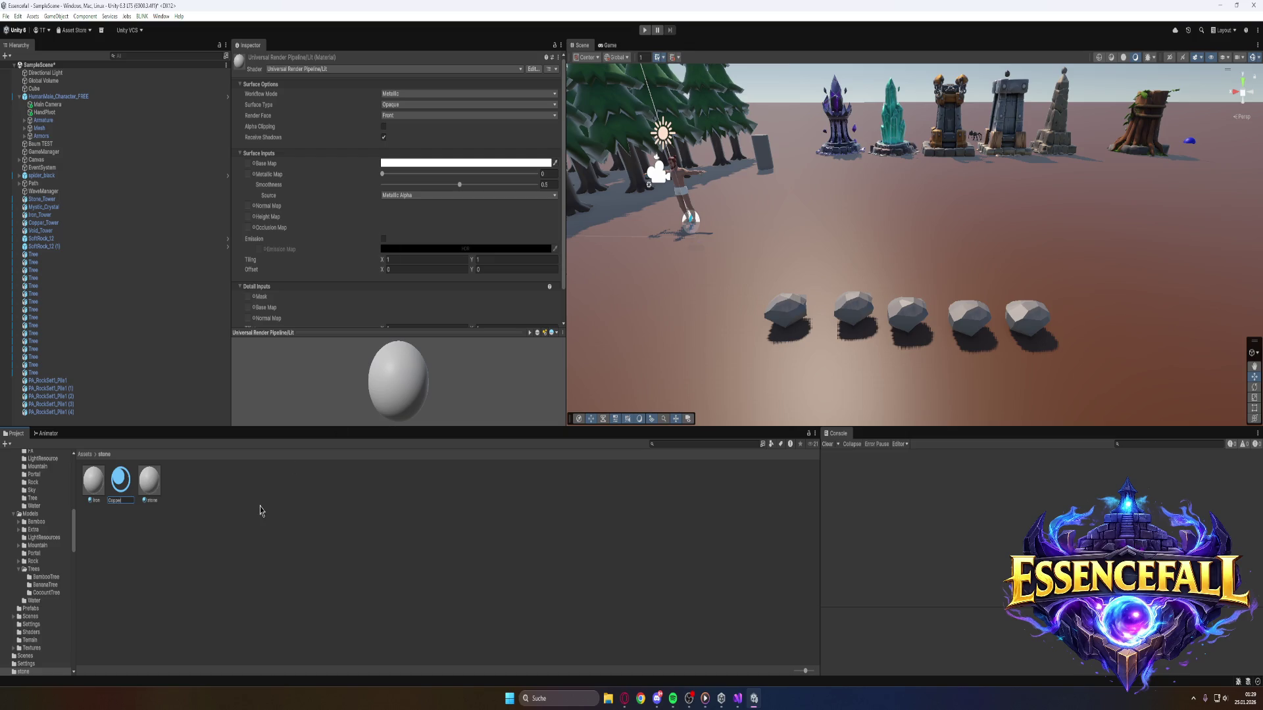
pyautogui.rightClick(260, 506)
pyautogui.moveTo(279, 225)
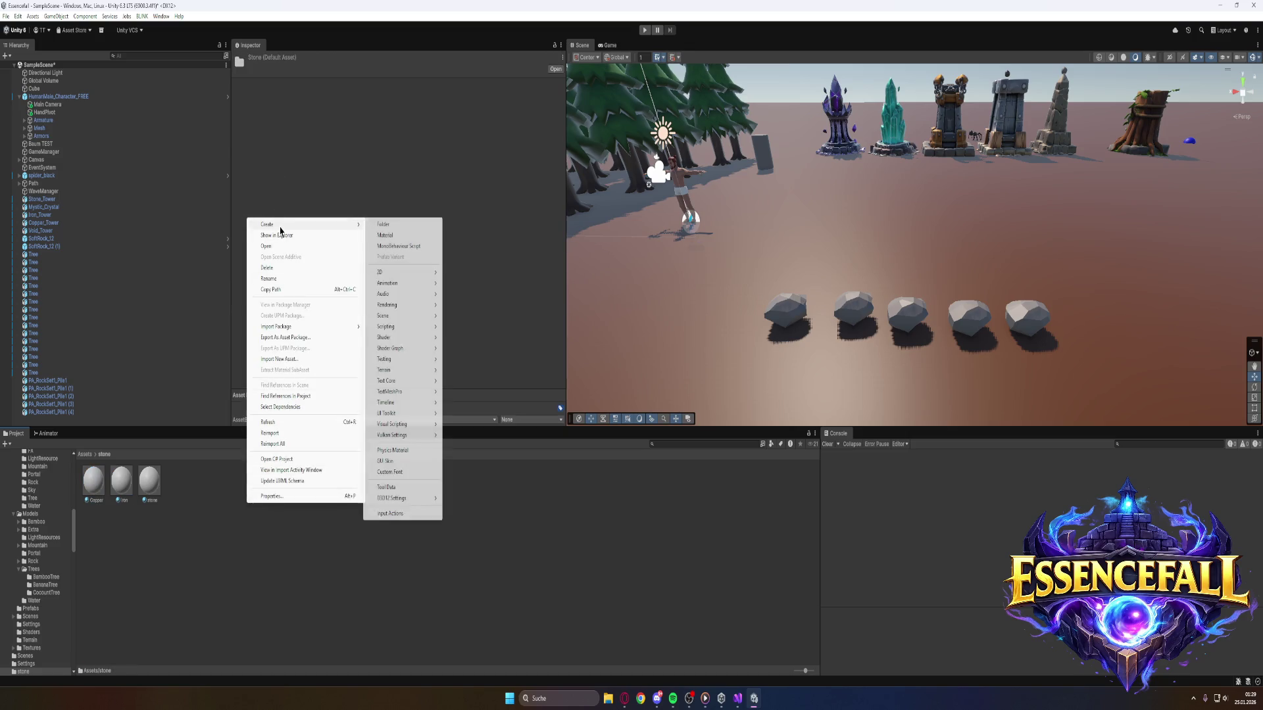
pyautogui.click(401, 234)
pyautogui.write('Crystal')
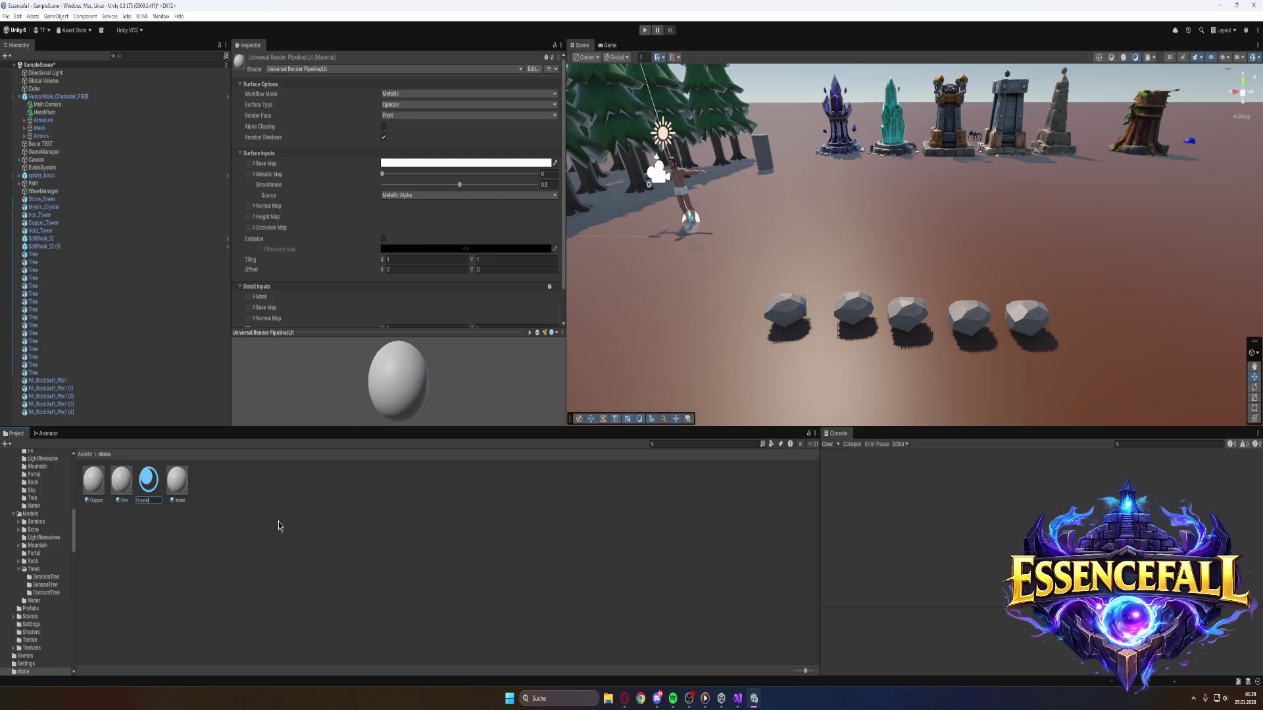
pyautogui.rightClick(277, 523)
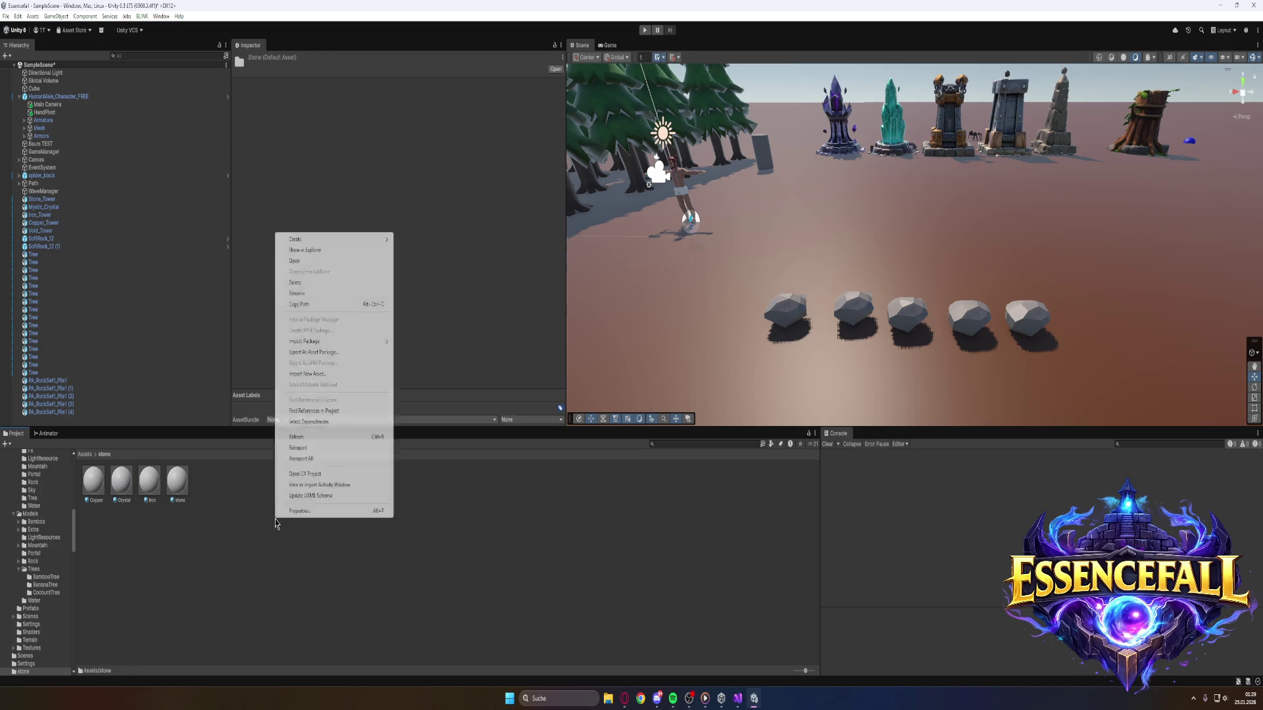
pyautogui.moveTo(329, 240)
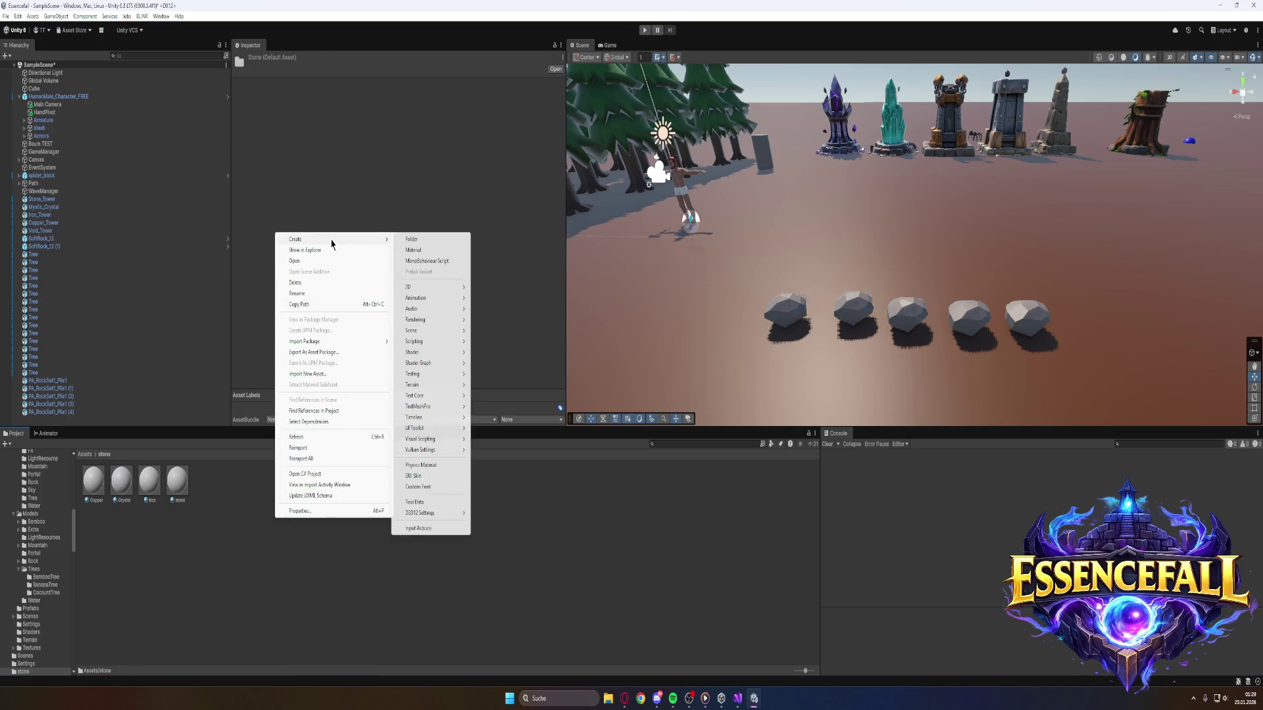
pyautogui.click(427, 251)
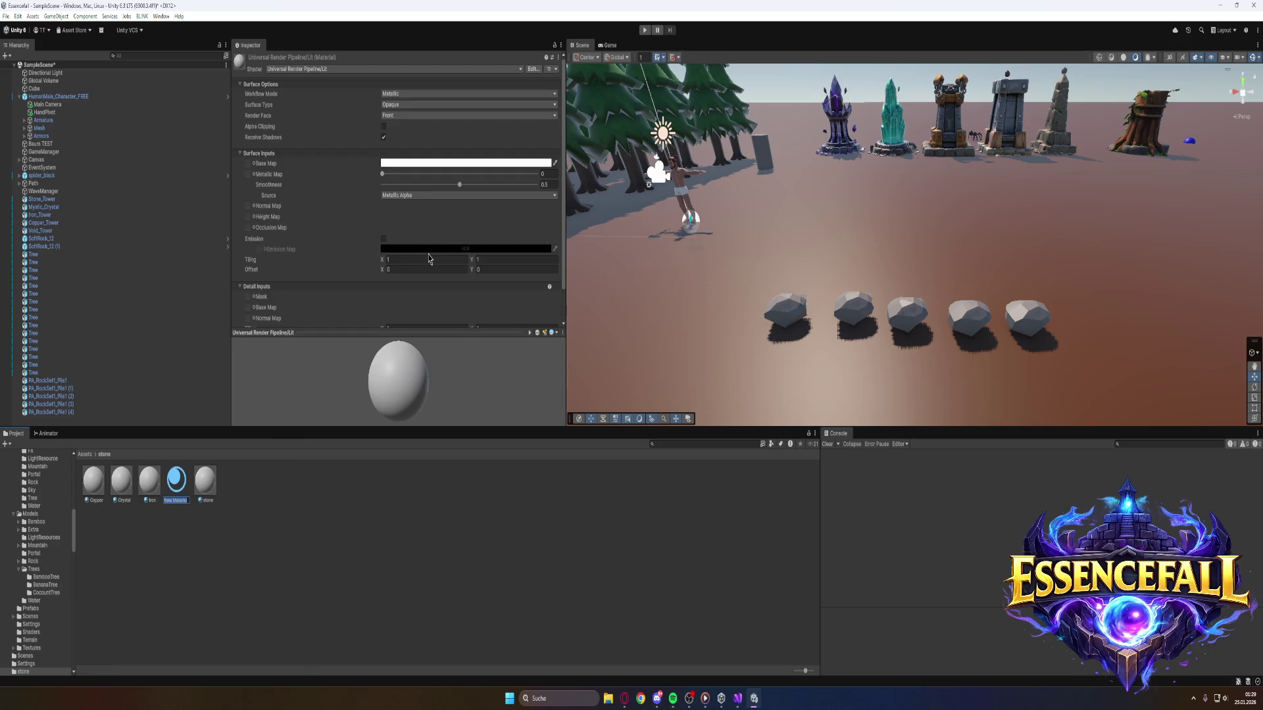
pyautogui.write('Void')
pyautogui.press('Return')
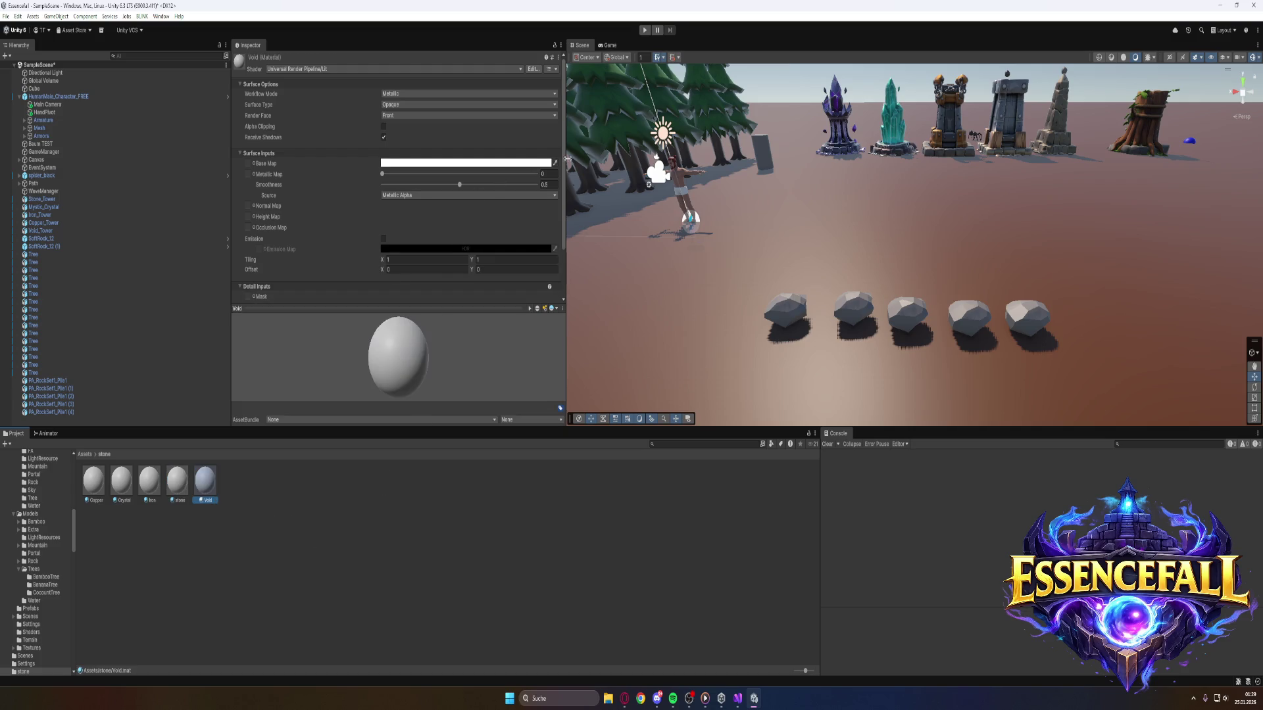
# Give the Void material a deep purple base colour and drag it onto the rightmost rock.
pyautogui.click(553, 163)
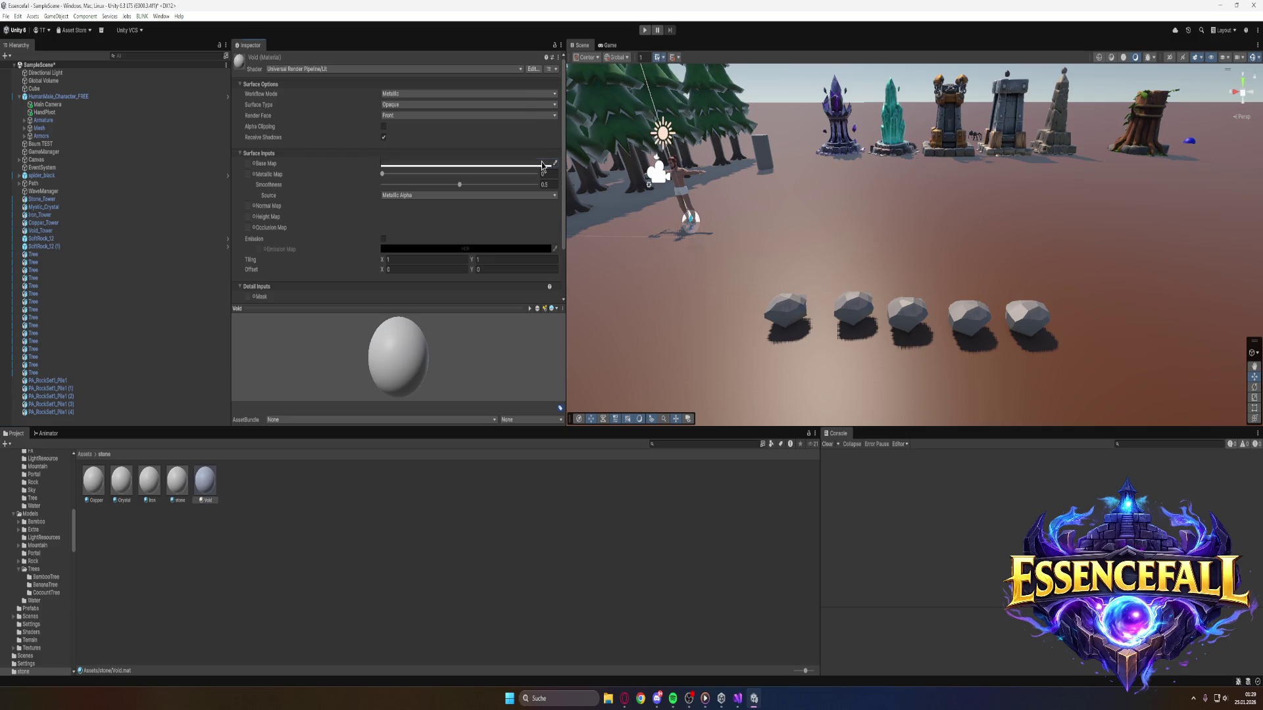
pyautogui.click(516, 164)
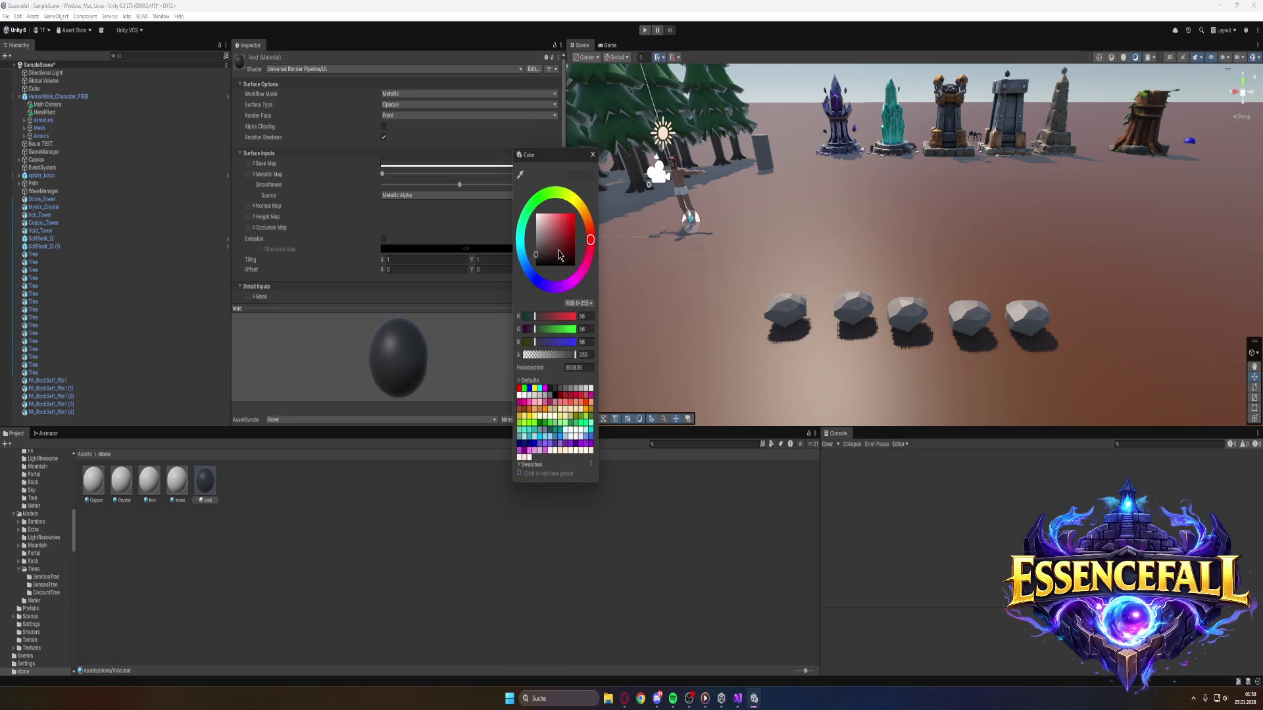
pyautogui.moveTo(590, 242)
pyautogui.mouseDown()
pyautogui.moveTo(571, 291)
pyautogui.moveTo(541, 242)
pyautogui.moveTo(580, 213)
pyautogui.mouseUp()
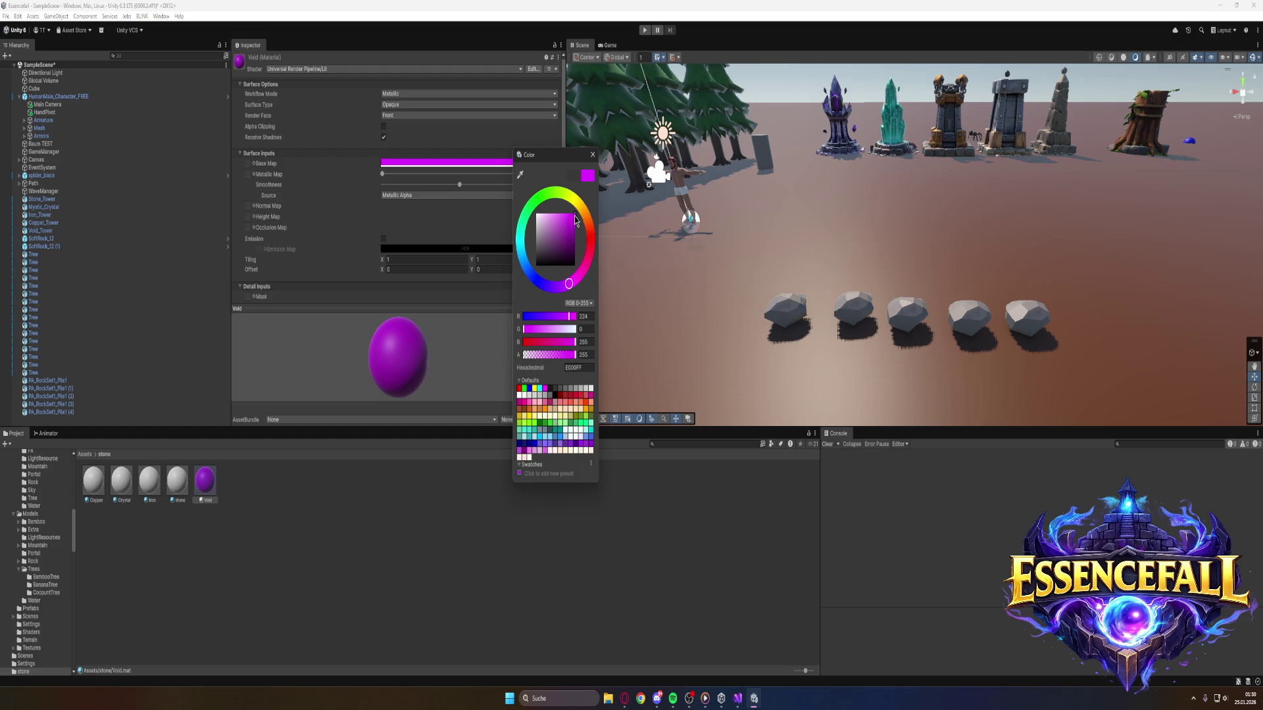
pyautogui.moveTo(576, 224); pyautogui.dragTo(569, 294)
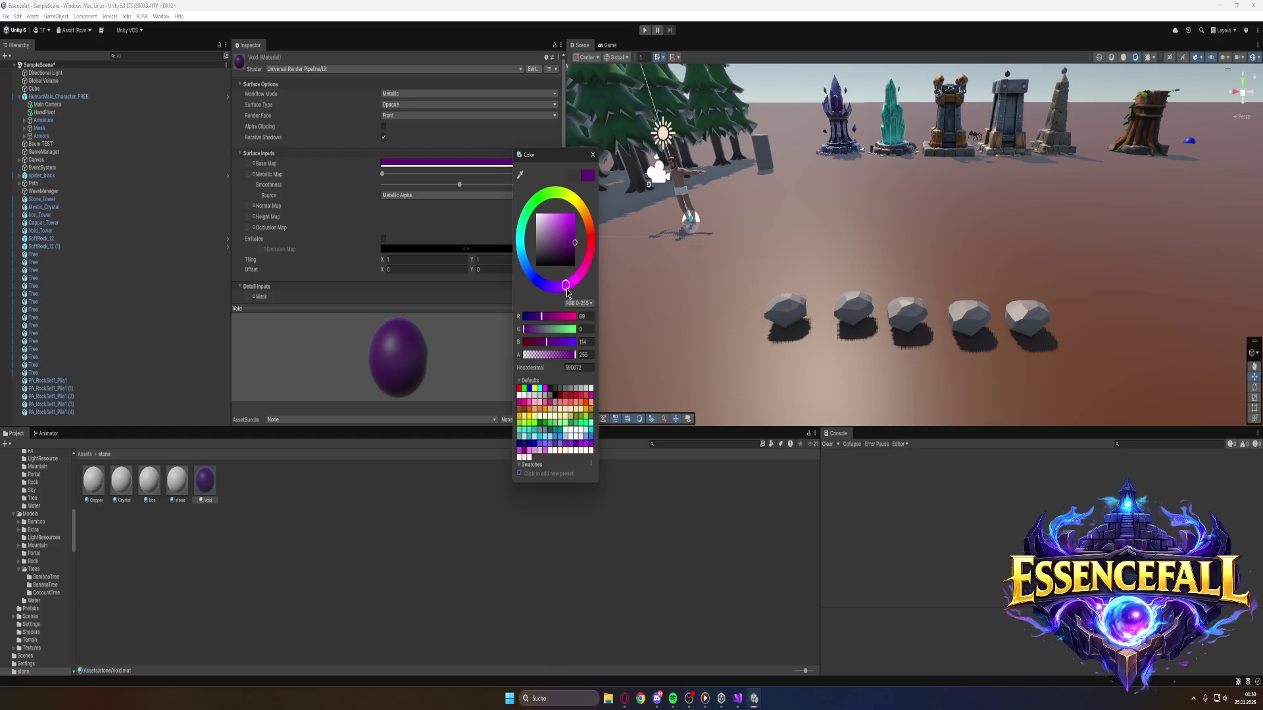
pyautogui.moveTo(205, 482)
pyautogui.mouseDown()
pyautogui.moveTo(895, 403)
pyautogui.moveTo(1024, 321)
pyautogui.moveTo(1139, 393)
pyautogui.mouseUp()
pyautogui.scroll(5, 1139, 394)
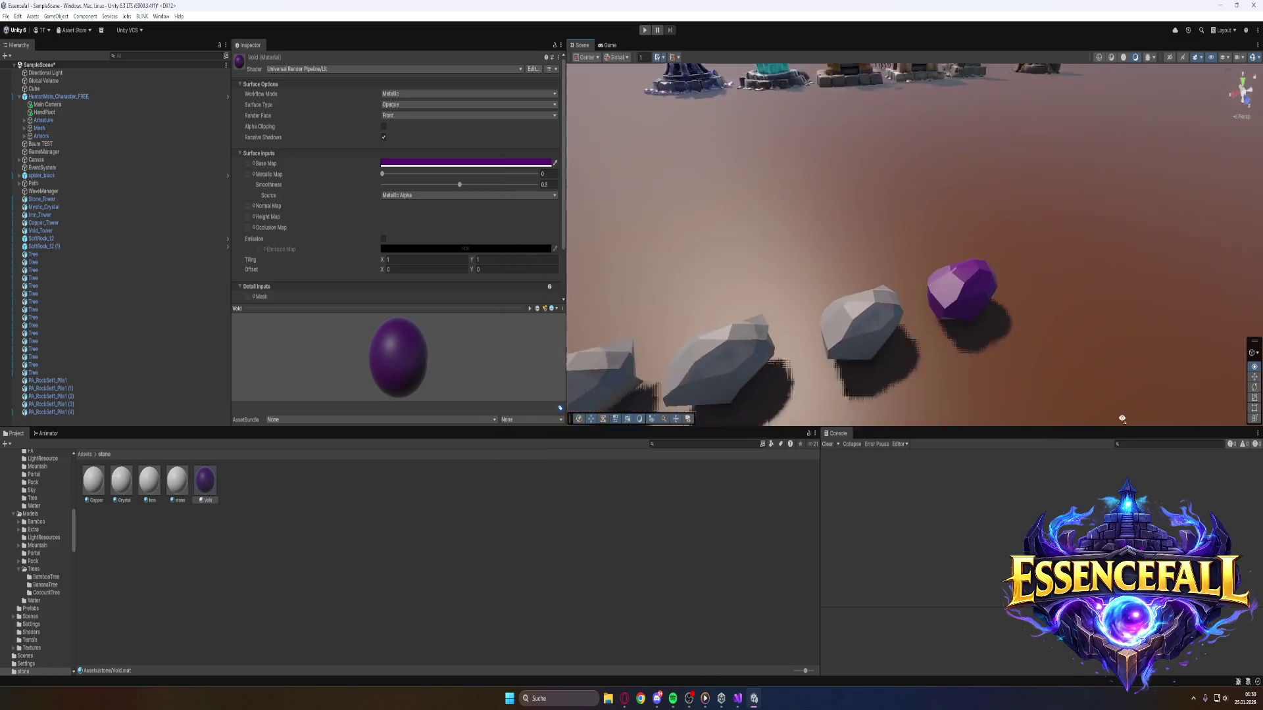
# Raise the Void material's Metallic to 0.874 and nudge Smoothness up for a glossy purple rock.
pyautogui.moveTo(382, 173); pyautogui.dragTo(479, 196)
pyautogui.click(463, 186)
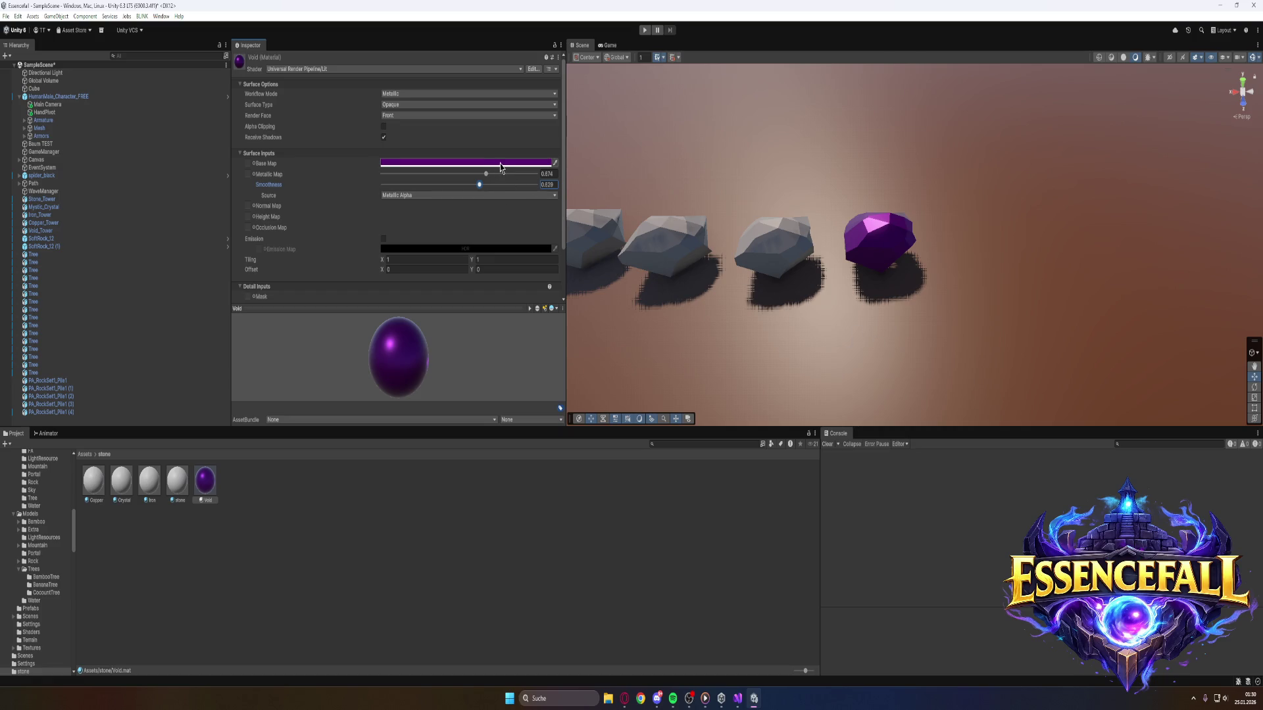
pyautogui.scroll(-5, 913, 358)
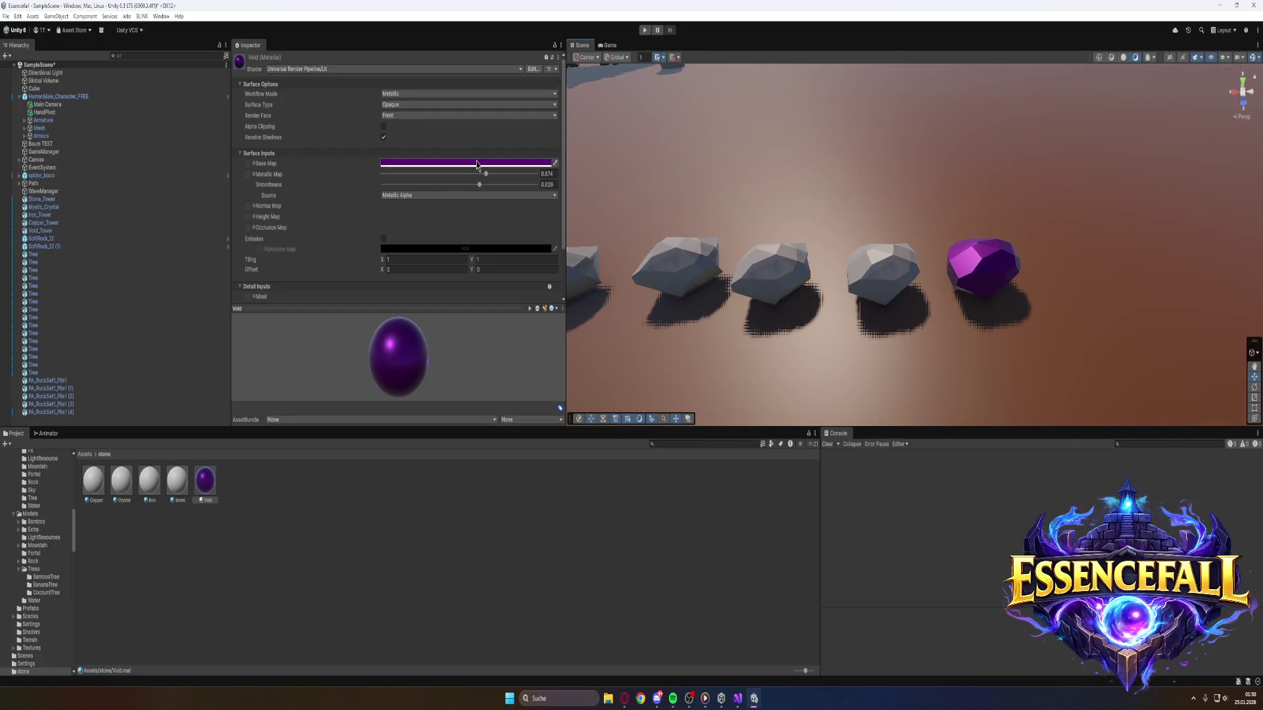
pyautogui.moveTo(800, 224)
pyautogui.mouseDown()
pyautogui.moveTo(988, 218)
pyautogui.moveTo(804, 178)
pyautogui.moveTo(816, 303)
pyautogui.mouseUp()
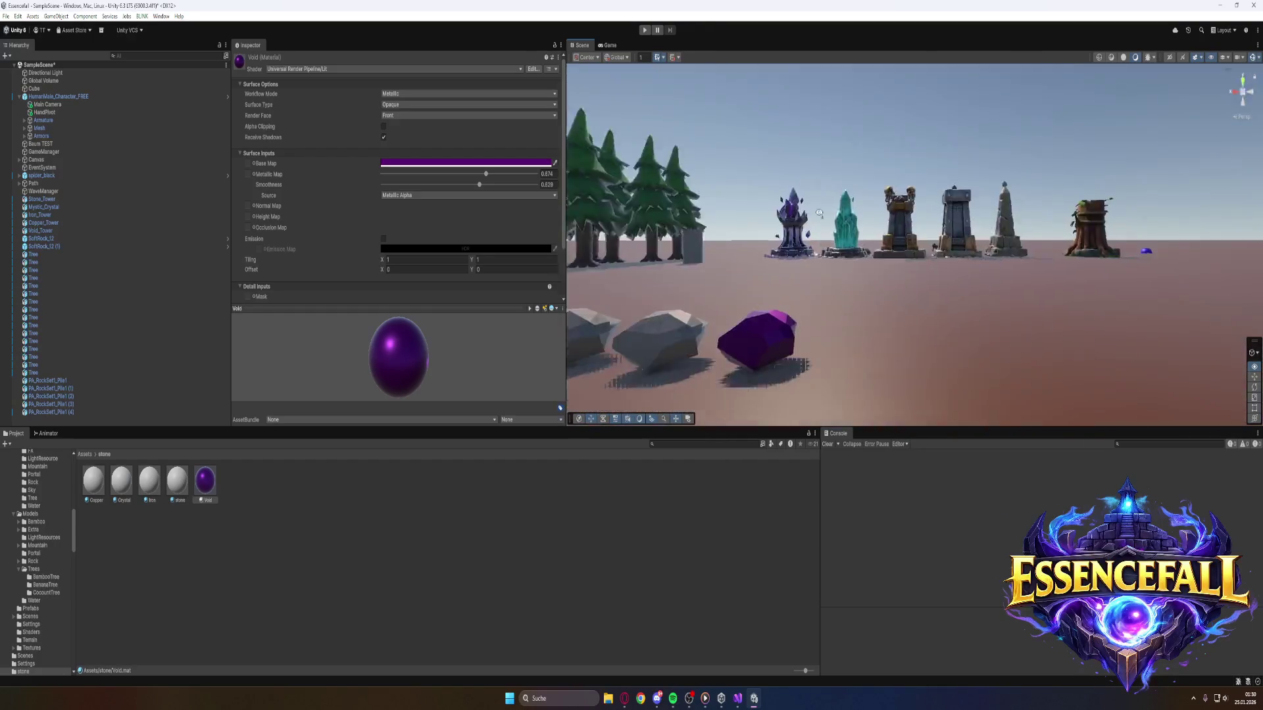
pyautogui.scroll(5, 818, 315)
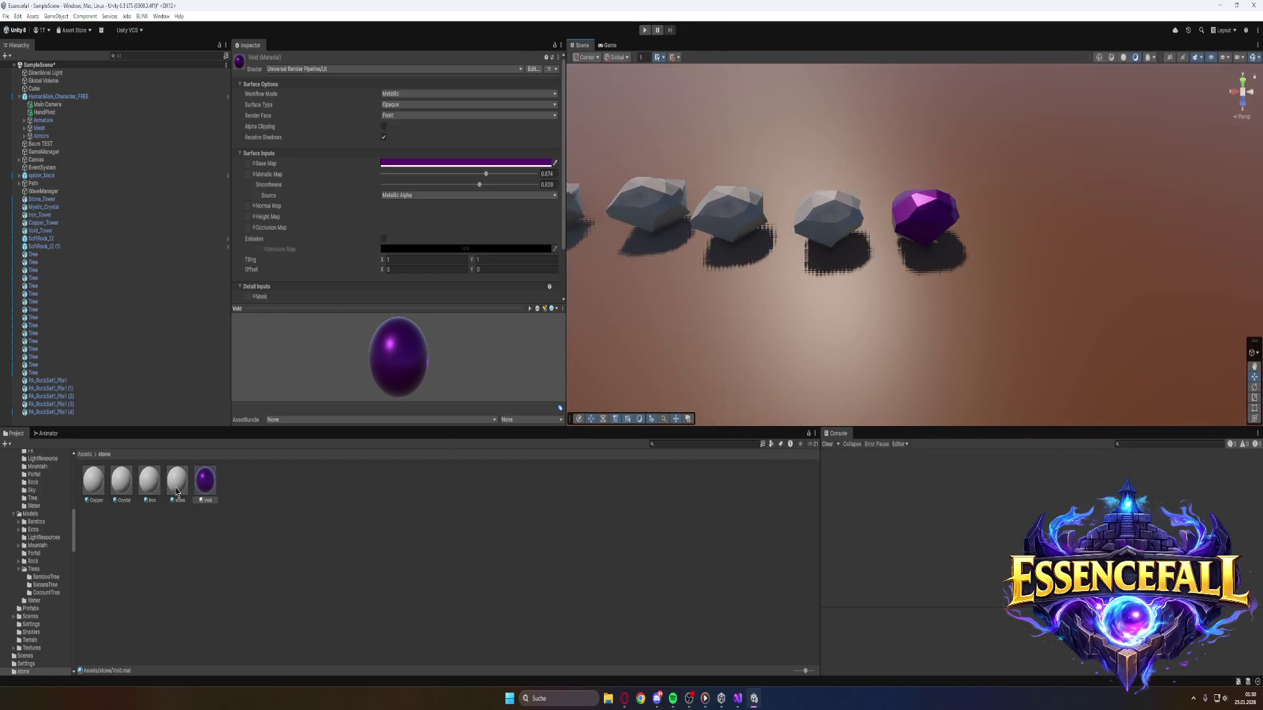
pyautogui.click(180, 483)
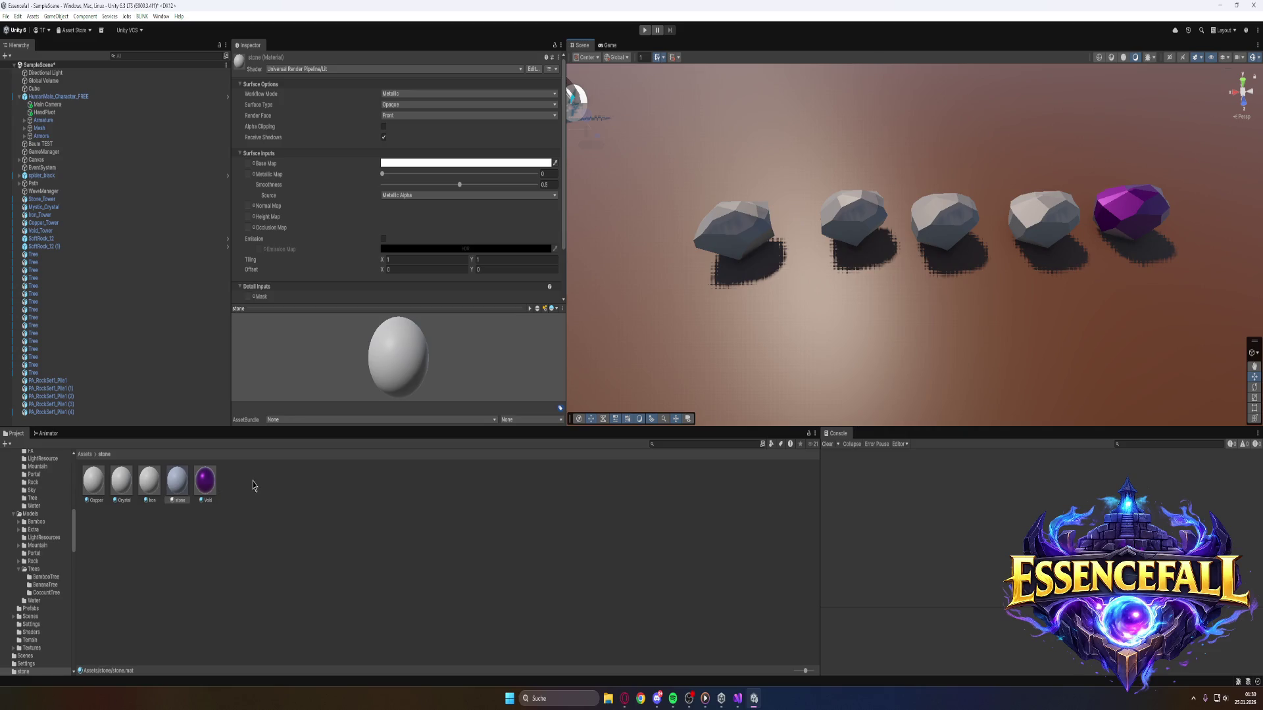
# Darken the stone material's Base Map colour from white to mid grey 808080.
pyautogui.click(480, 164)
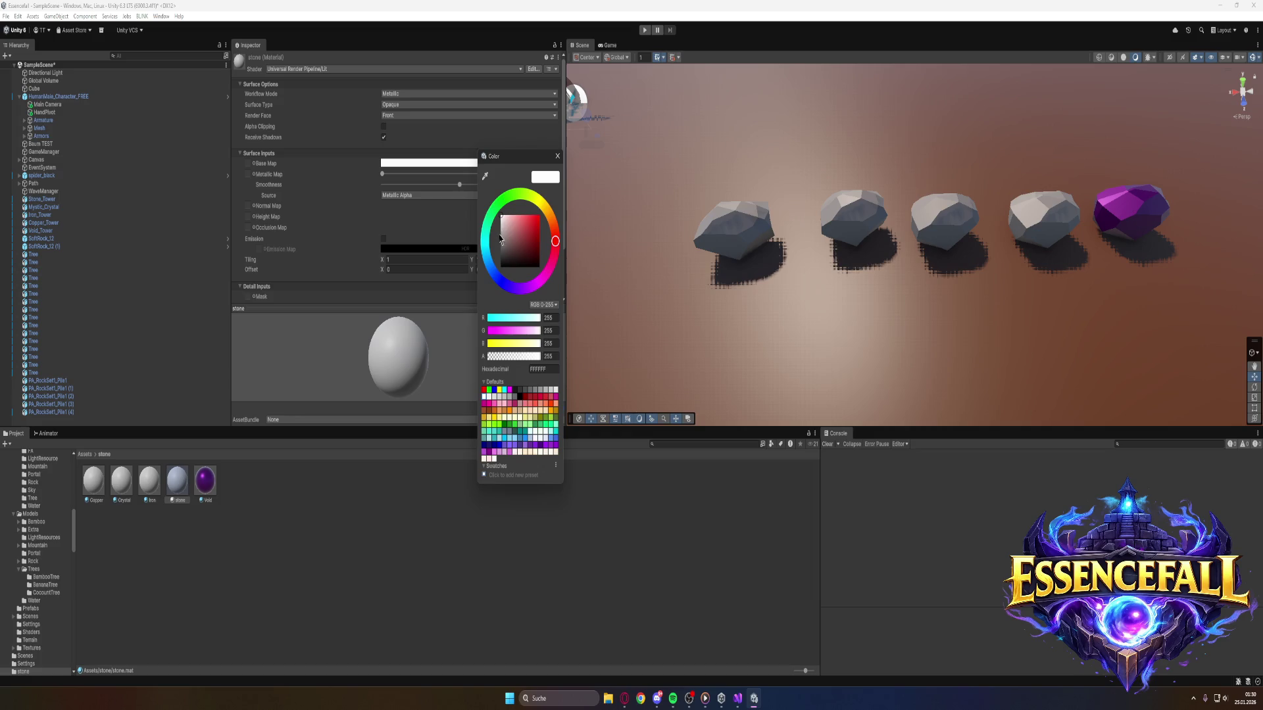
pyautogui.moveTo(505, 217); pyautogui.dragTo(486, 246)
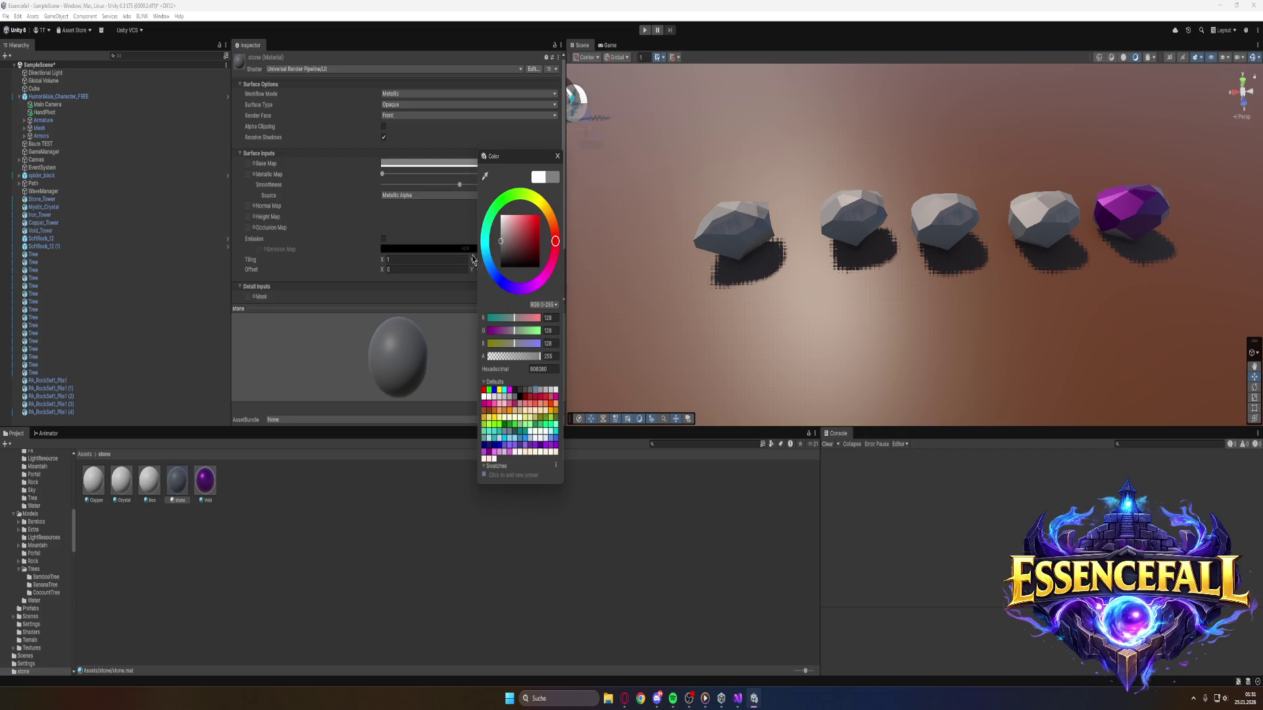
pyautogui.click(170, 488)
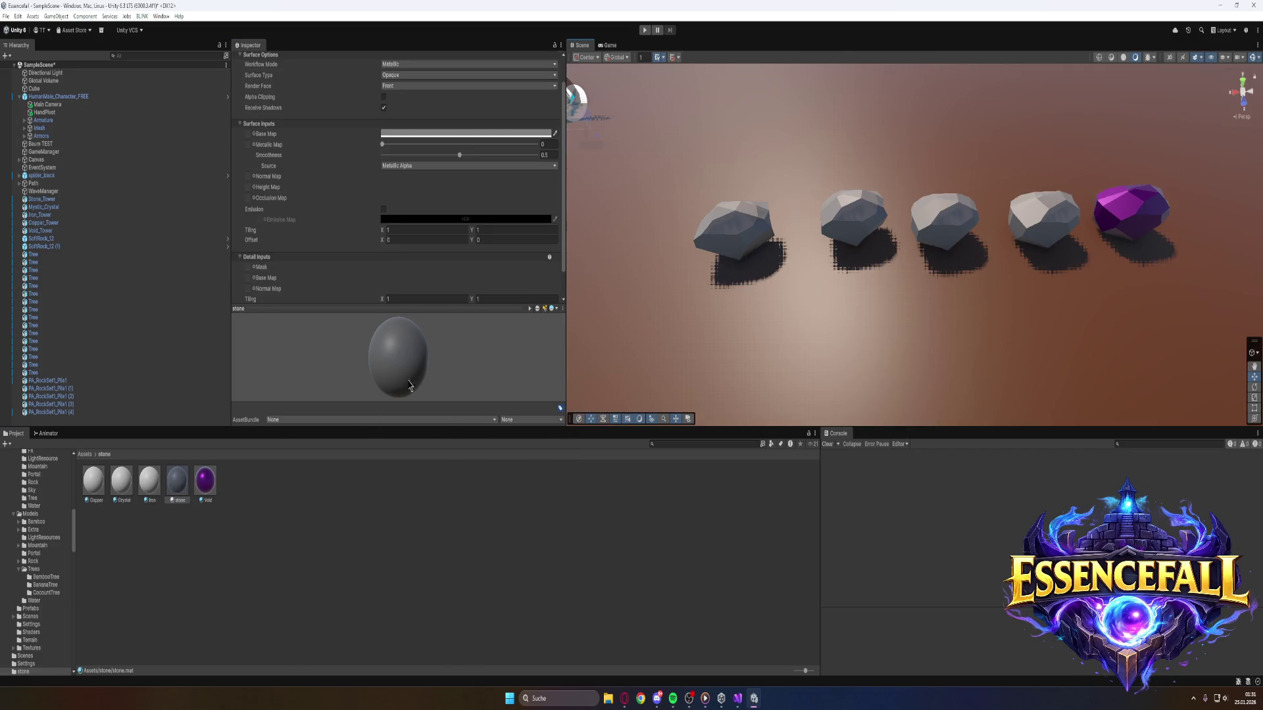
pyautogui.click(851, 230)
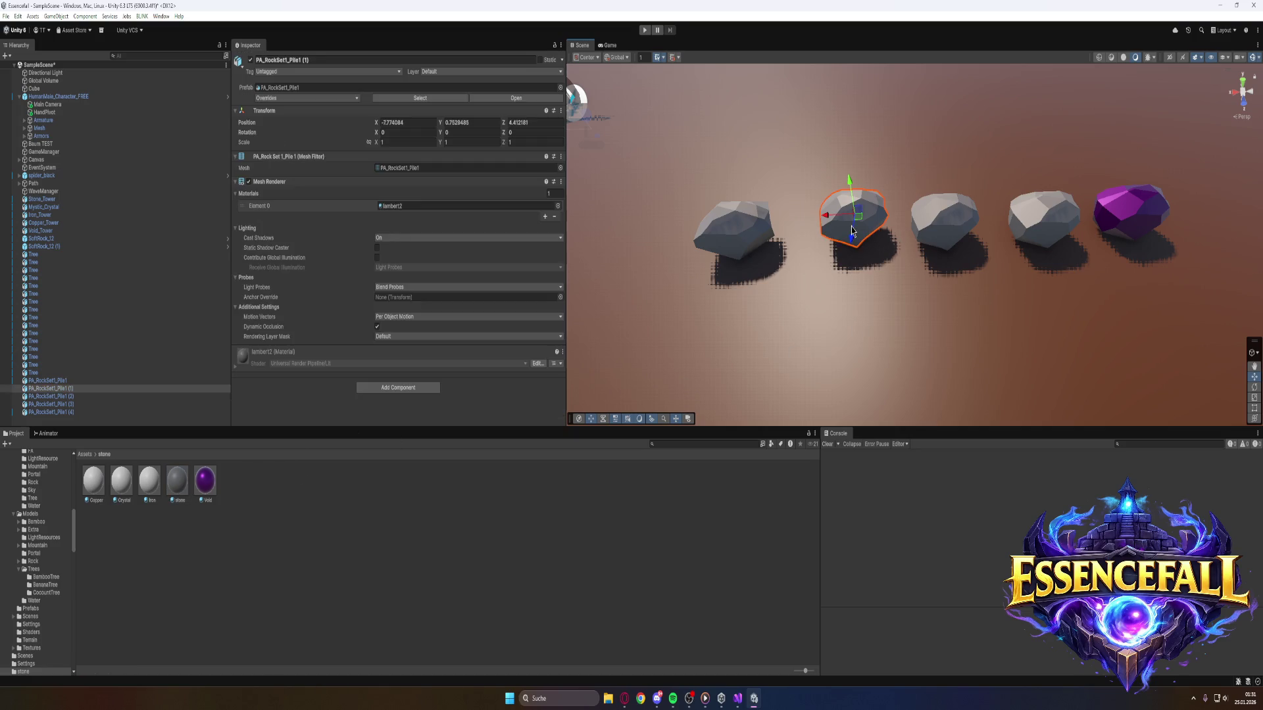
# Give the Iron material a dark grey 616161 base colour and make it metallic.
pyautogui.click(149, 487)
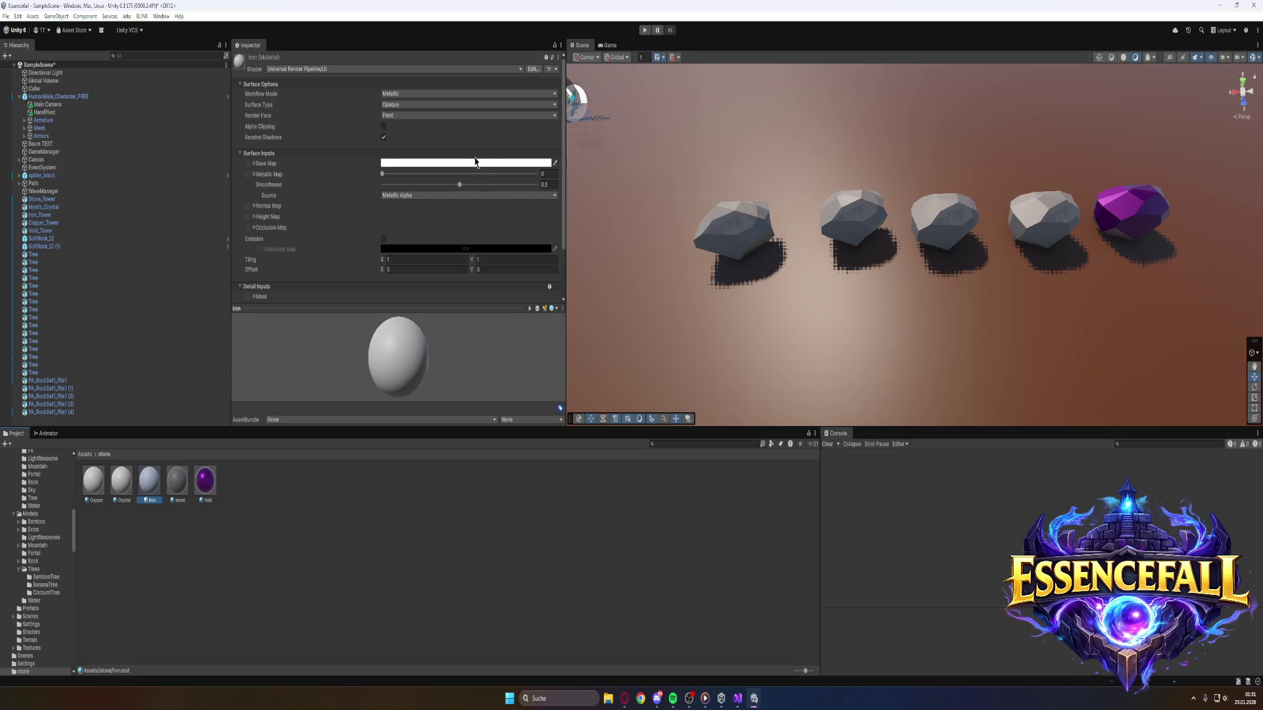
pyautogui.click(468, 164)
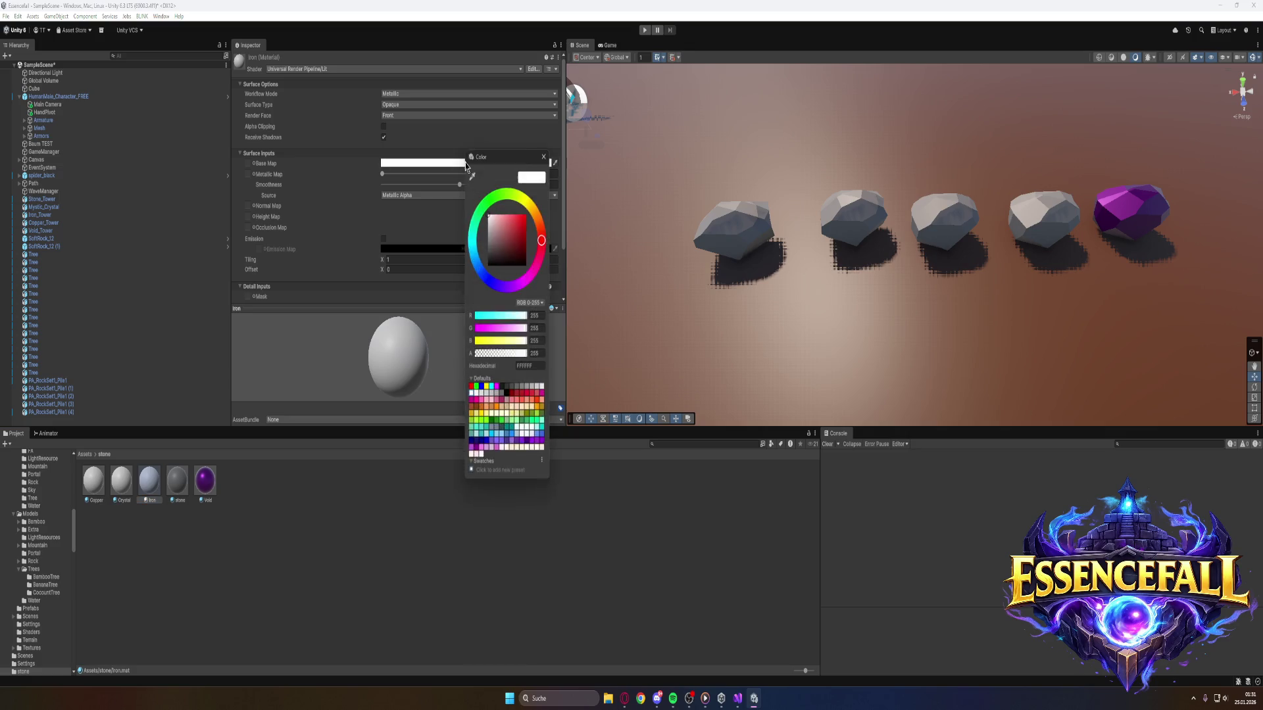
pyautogui.moveTo(488, 220); pyautogui.dragTo(488, 250)
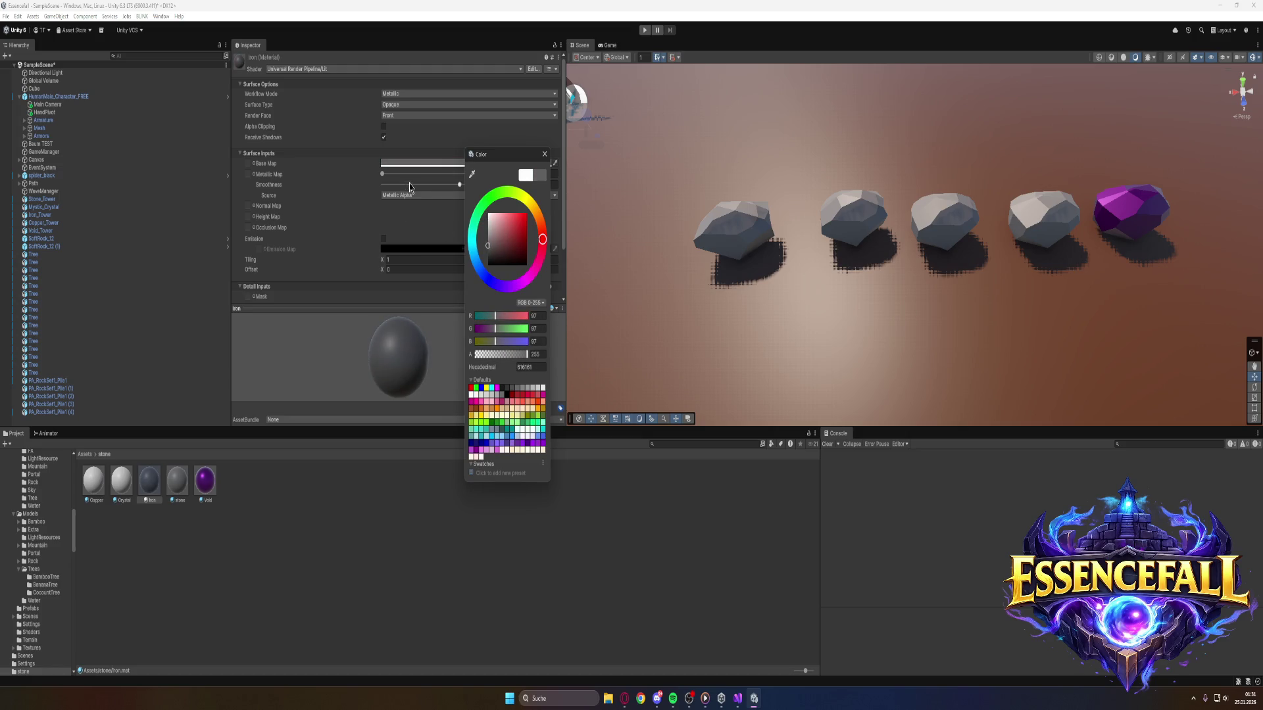
pyautogui.moveTo(389, 175); pyautogui.dragTo(464, 184)
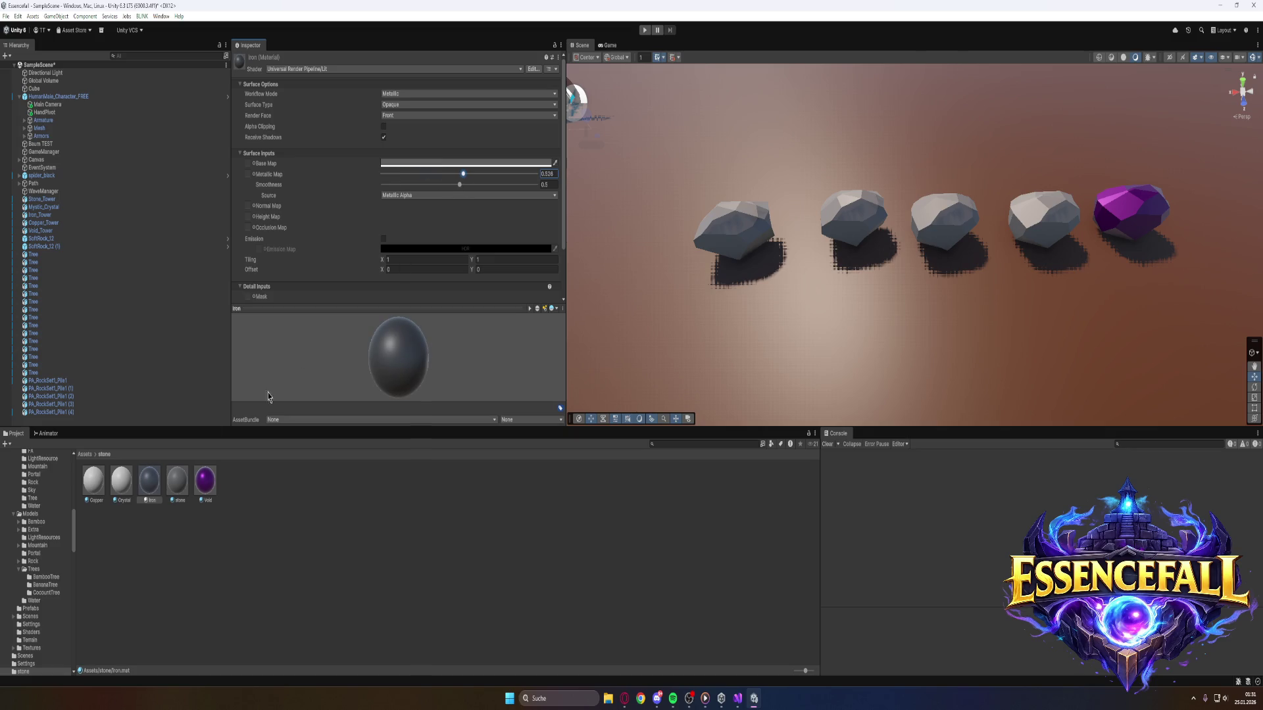
# Apply Iron to the second rock and raise its Metallic to about 0.77.
pyautogui.moveTo(150, 481)
pyautogui.mouseDown()
pyautogui.moveTo(730, 233)
pyautogui.moveTo(844, 228)
pyautogui.mouseUp()
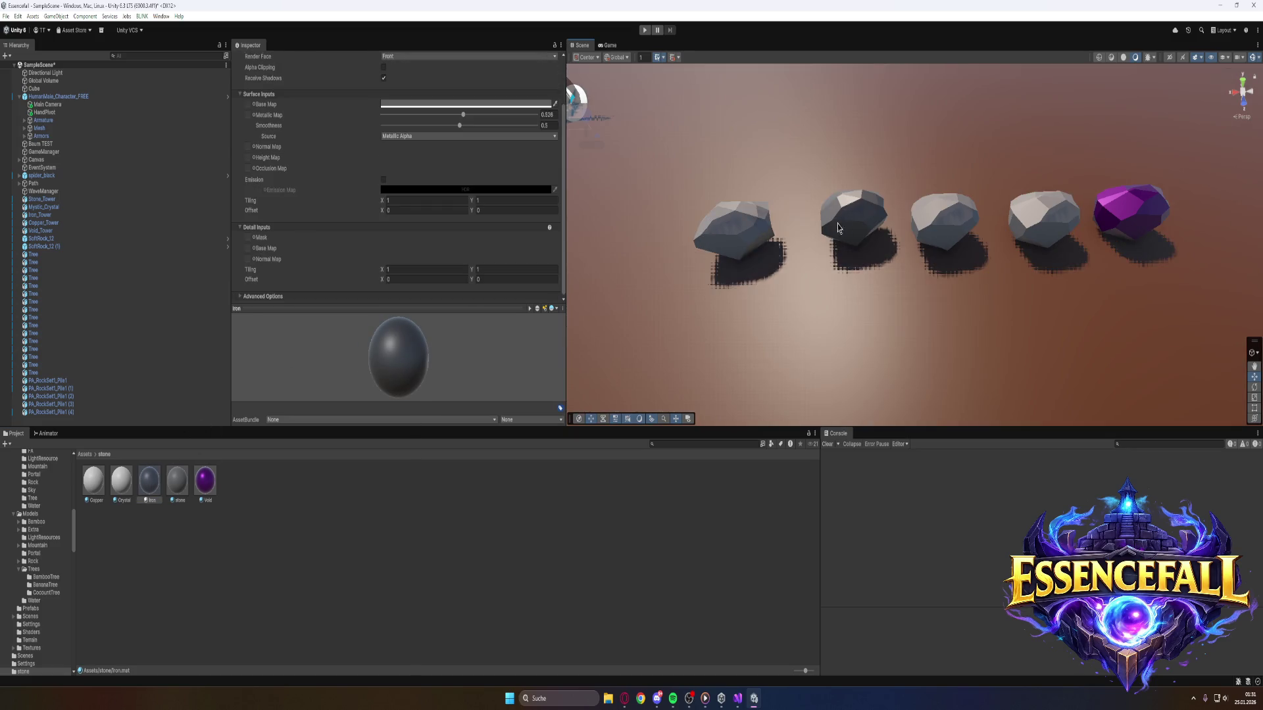
pyautogui.moveTo(464, 118)
pyautogui.mouseDown()
pyautogui.moveTo(502, 128)
pyautogui.moveTo(485, 132)
pyautogui.mouseUp()
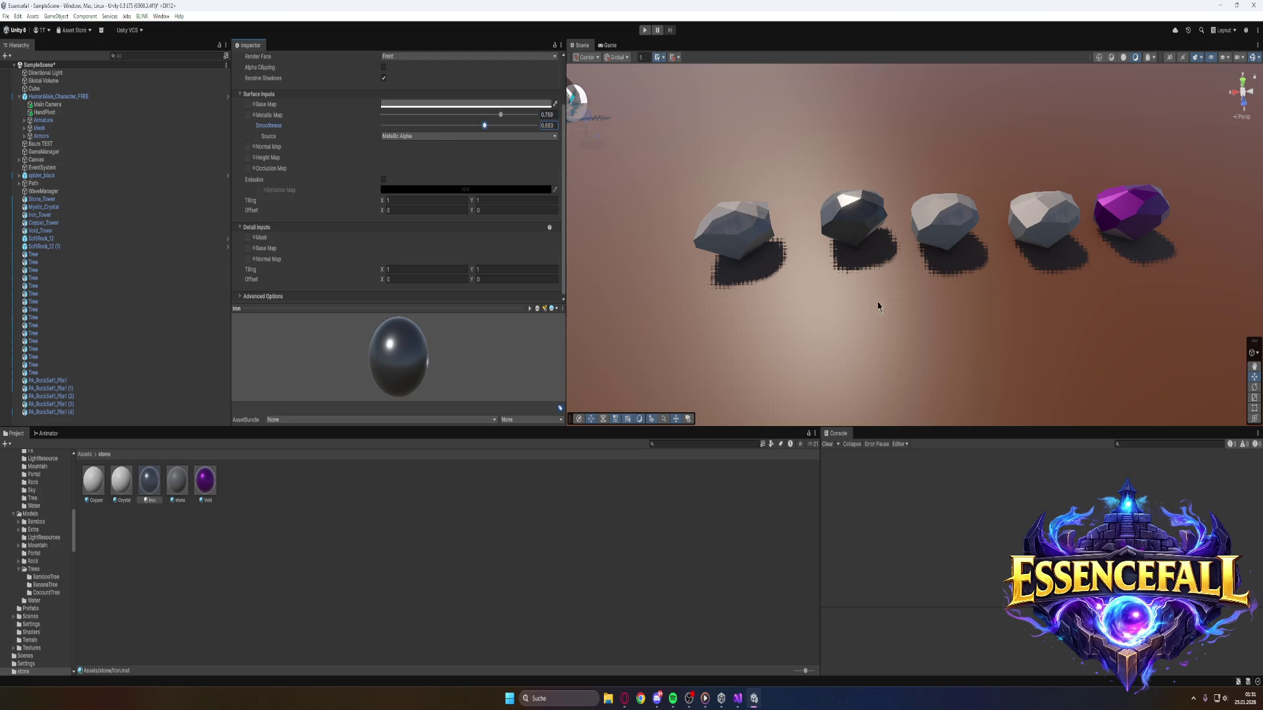
pyautogui.scroll(2, 924, 328)
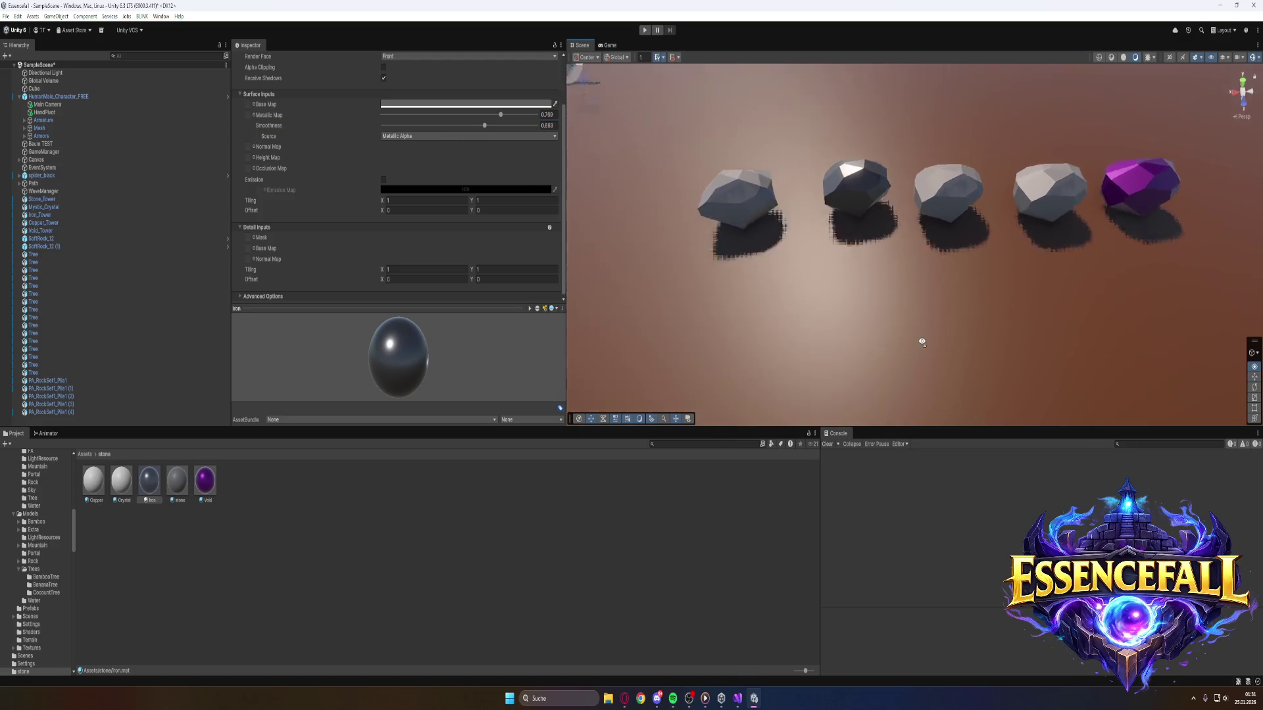
pyautogui.click(753, 230)
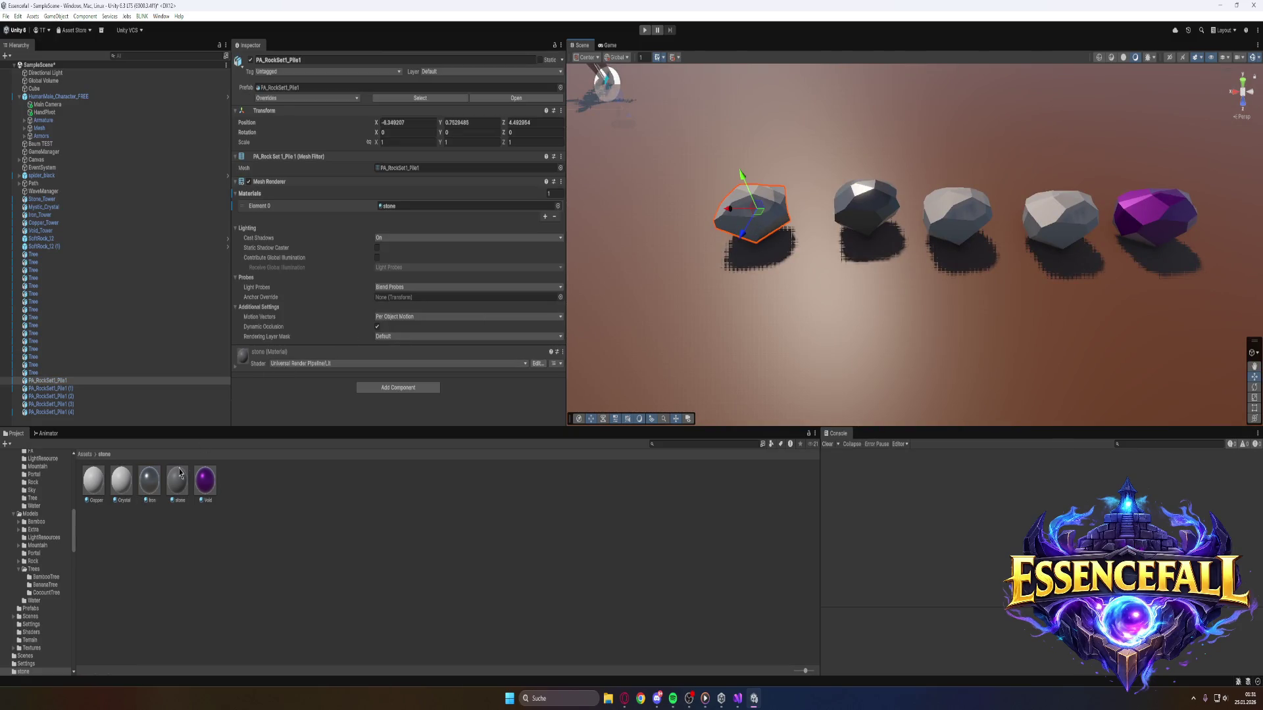
# Raise the leftmost rock's stone material to Metallic about 0.4 and Smoothness 0.72.
pyautogui.click(240, 368)
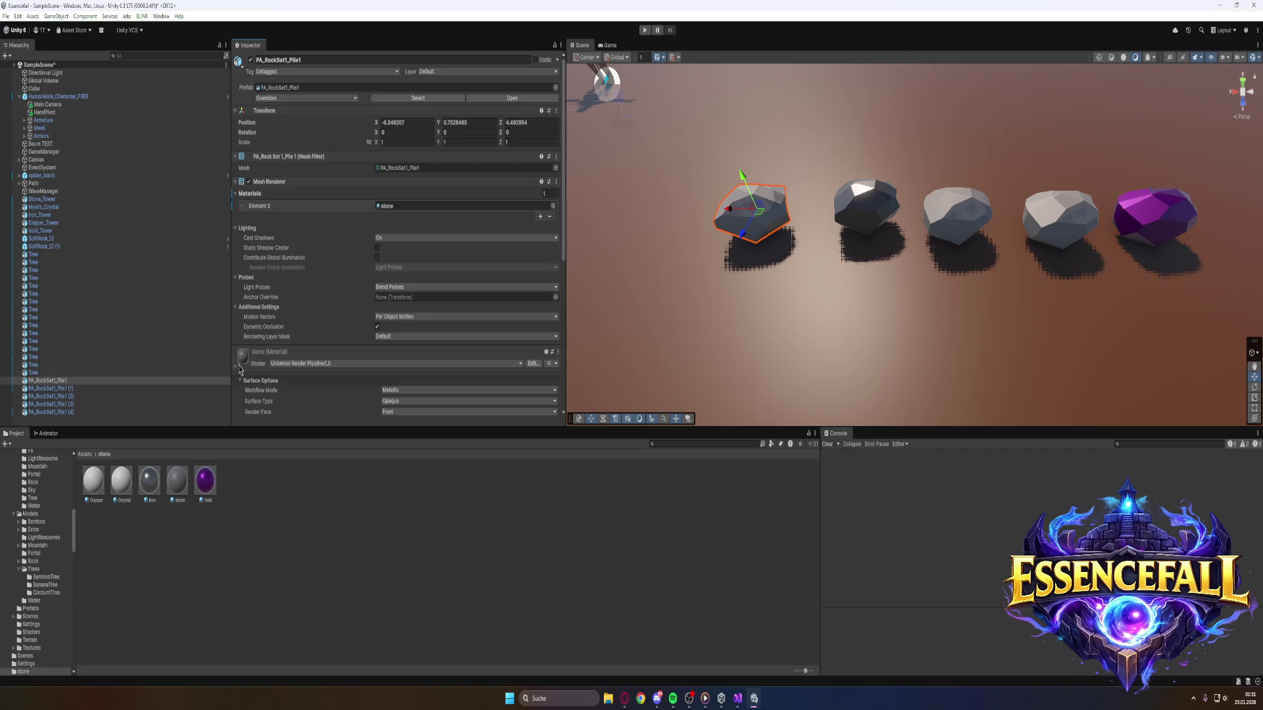
pyautogui.scroll(-3, 240, 371)
pyautogui.scroll(-5, 243, 367)
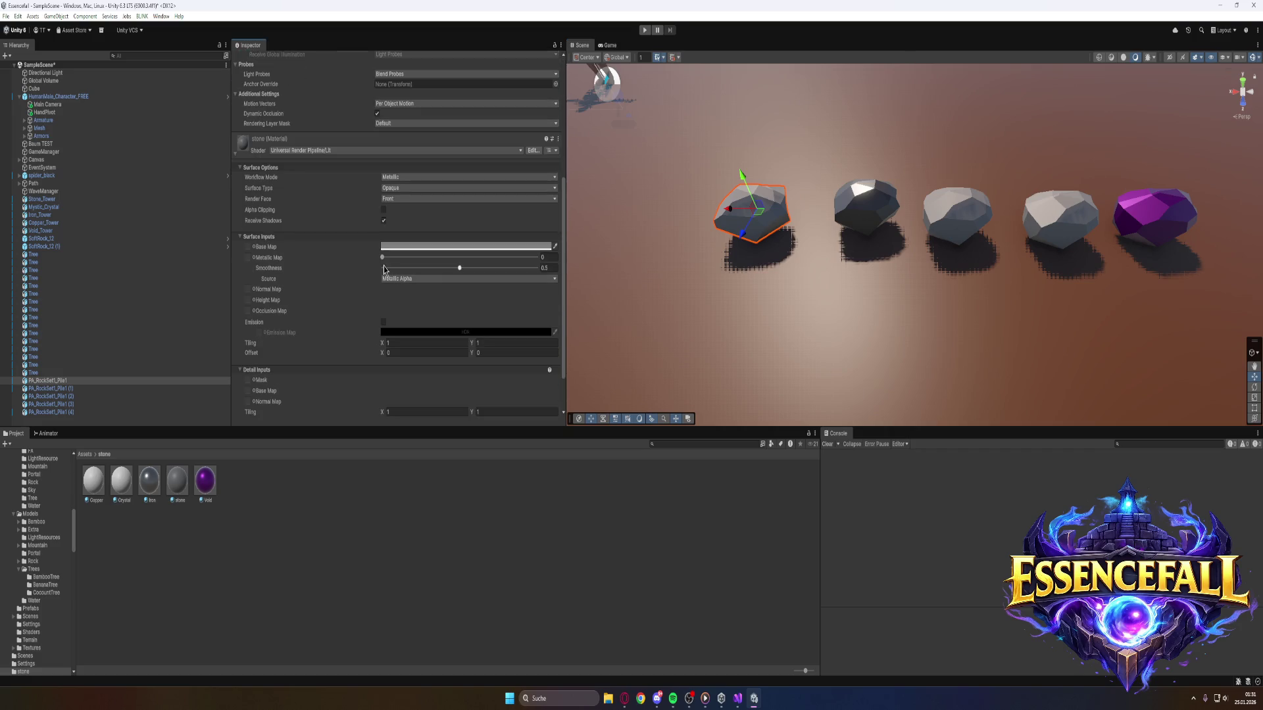
pyautogui.moveTo(384, 261); pyautogui.dragTo(497, 271)
pyautogui.press('Right')
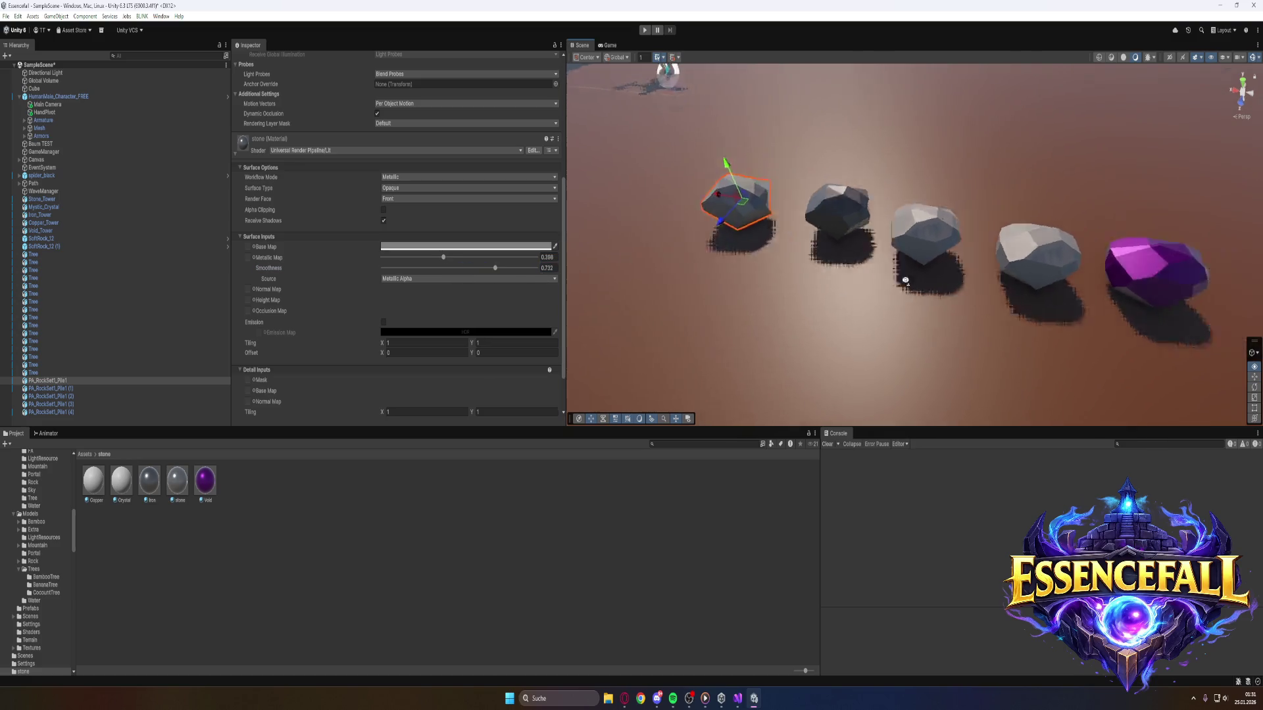
pyautogui.click(696, 519)
pyautogui.press('Left')
pyautogui.moveTo(742, 276)
pyautogui.mouseDown()
pyautogui.moveTo(710, 274)
pyautogui.moveTo(727, 127)
pyautogui.moveTo(654, 203)
pyautogui.moveTo(752, 199)
pyautogui.moveTo(809, 296)
pyautogui.moveTo(891, 338)
pyautogui.moveTo(1085, 350)
pyautogui.moveTo(1127, 328)
pyautogui.moveTo(1105, 296)
pyautogui.moveTo(1122, 285)
pyautogui.moveTo(1135, 295)
pyautogui.moveTo(1136, 268)
pyautogui.mouseUp()
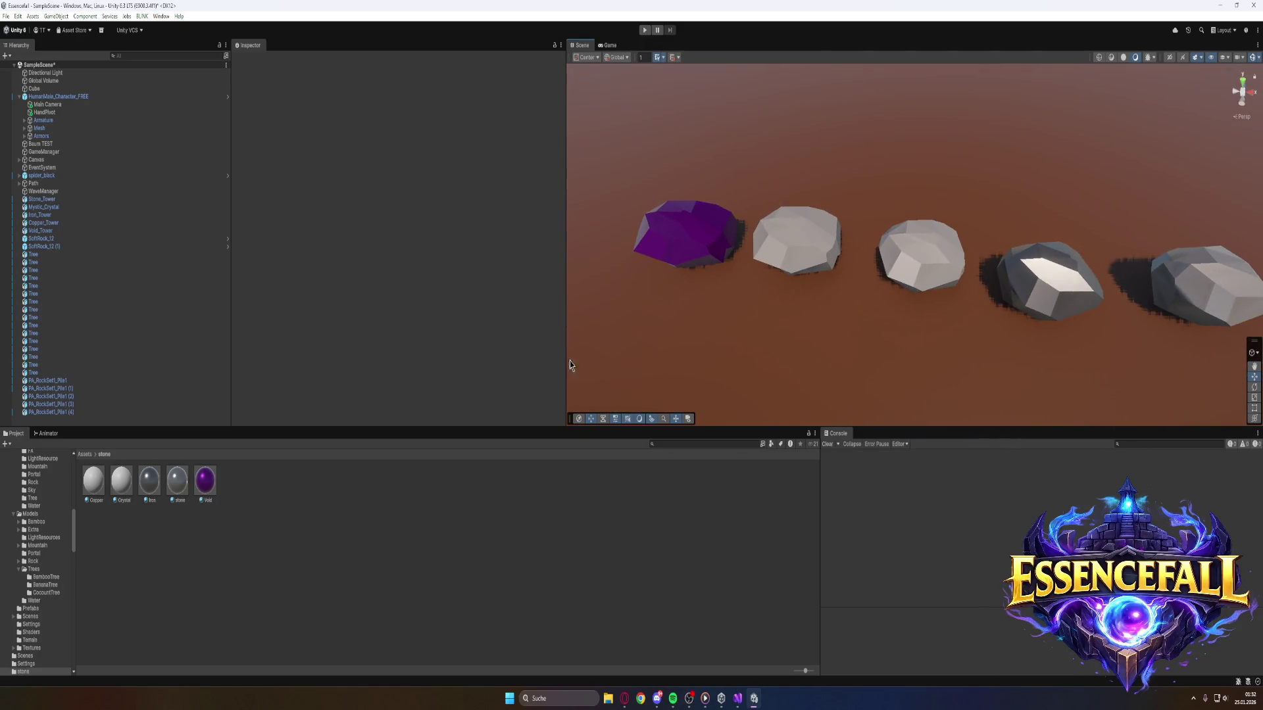
pyautogui.click(99, 478)
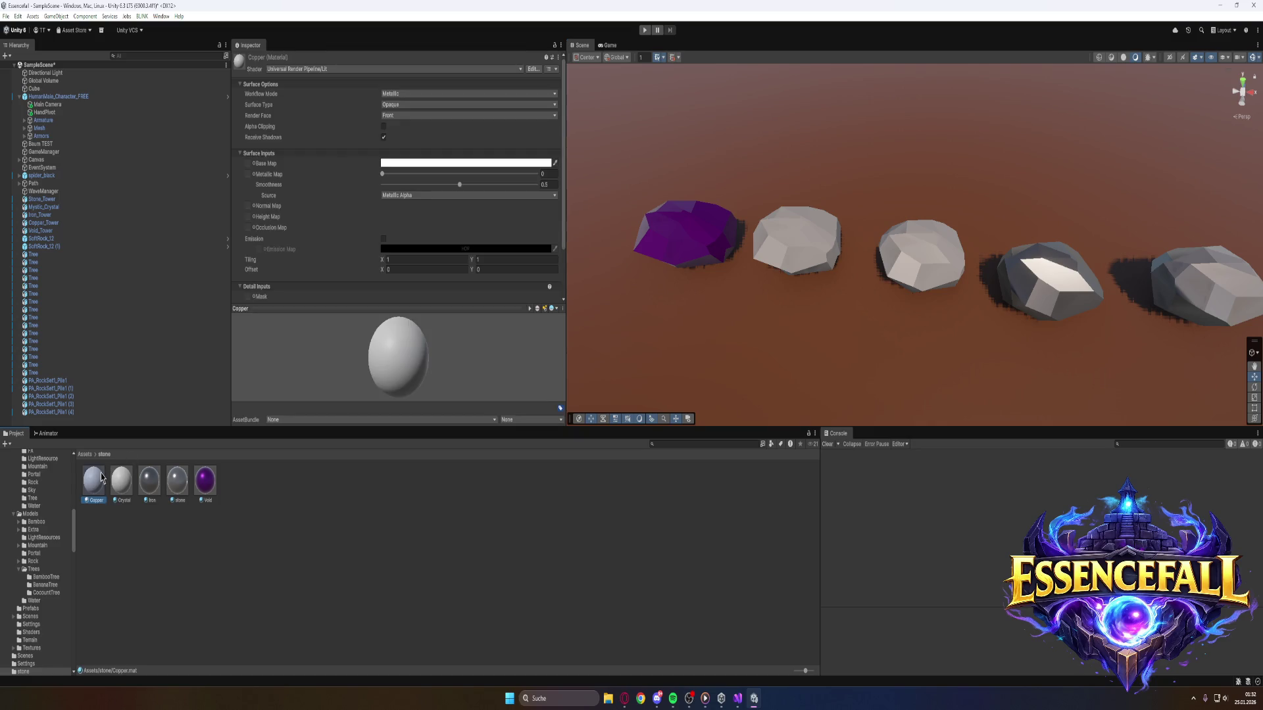
# Shift the Copper material's base colour to orange.
pyautogui.click(479, 164)
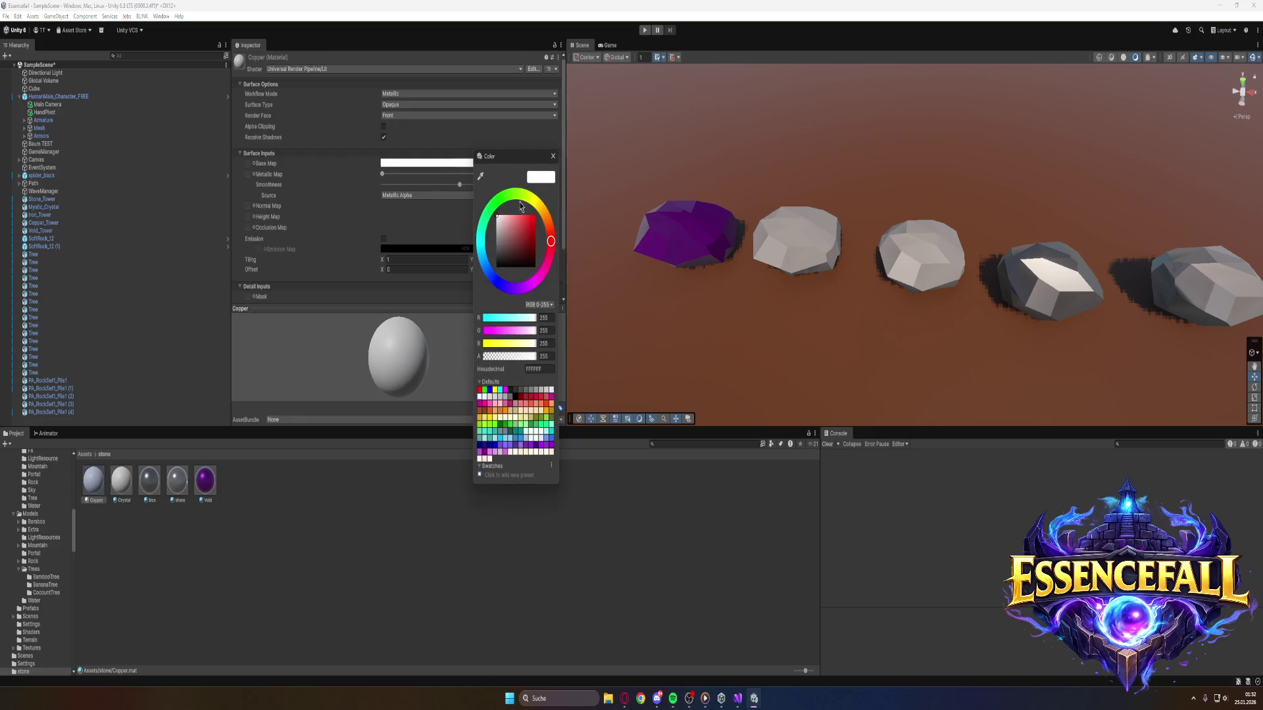
pyautogui.moveTo(551, 241); pyautogui.dragTo(545, 221)
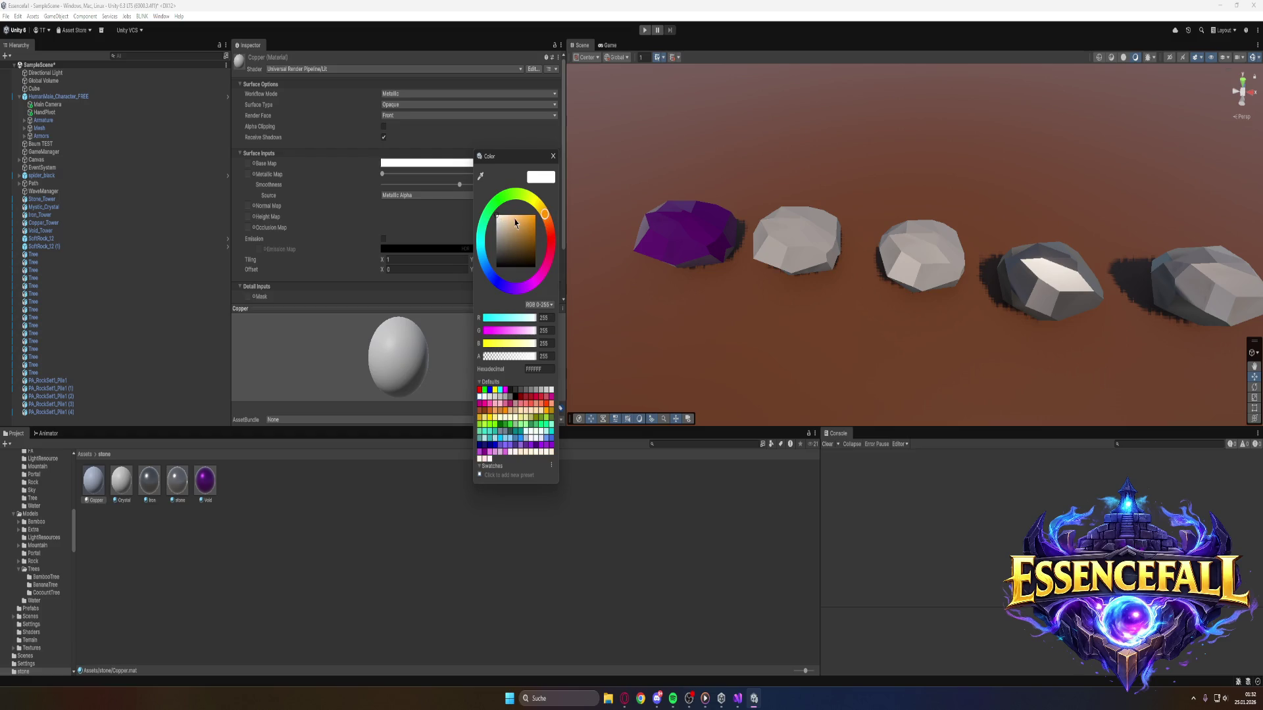
pyautogui.moveTo(511, 225); pyautogui.dragTo(536, 229)
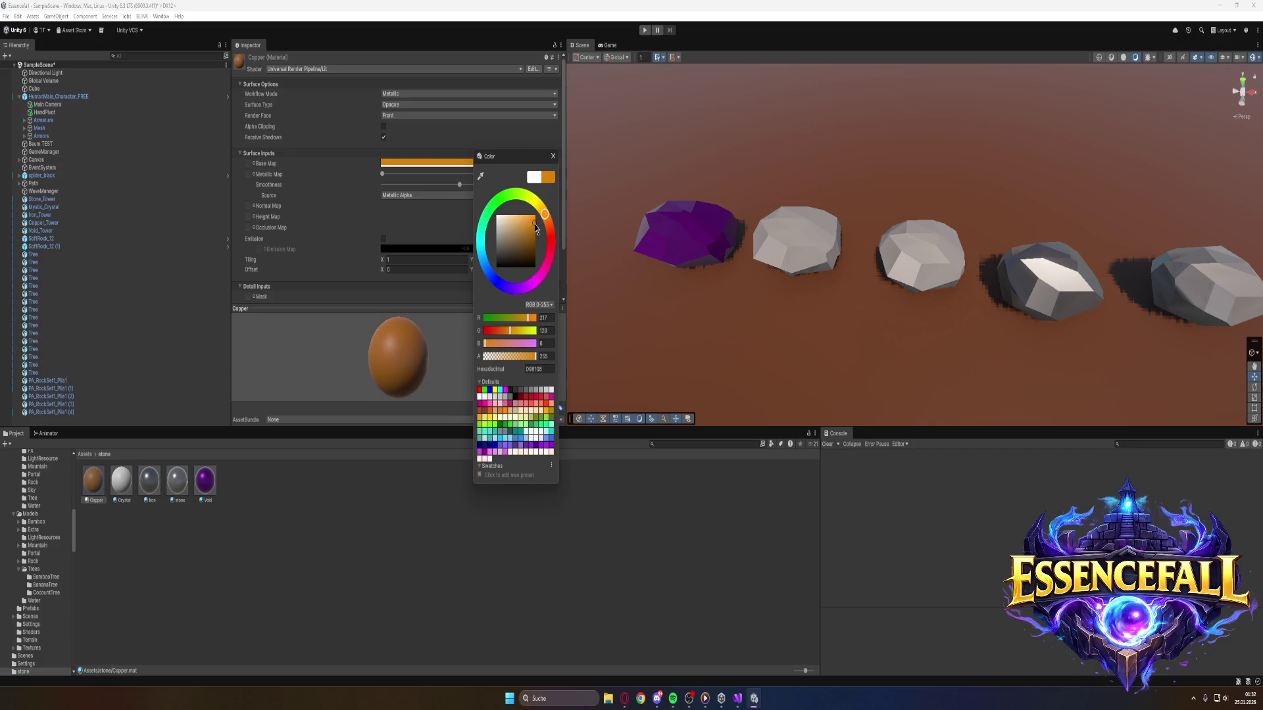
# Put Copper on the third rock, raise Metallic to 0.617, and deepen the orange to A26209.
pyautogui.moveTo(99, 482); pyautogui.dragTo(911, 250)
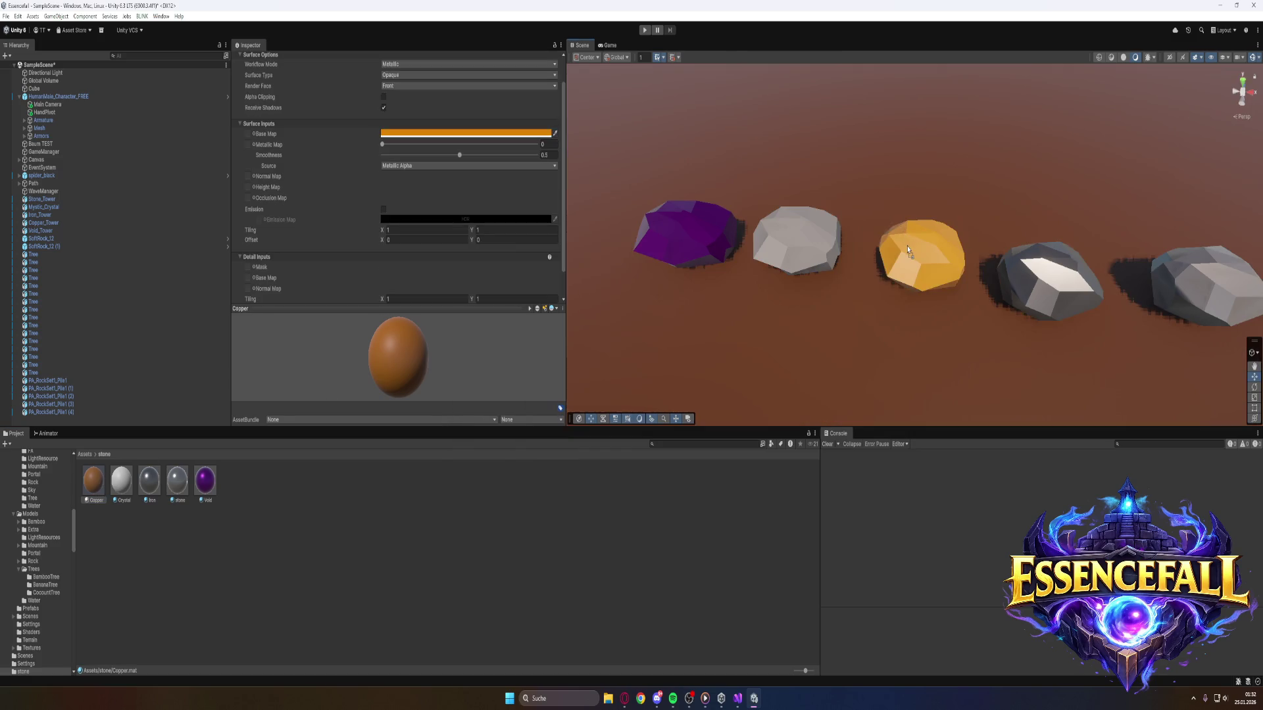
pyautogui.moveTo(392, 145)
pyautogui.mouseDown()
pyautogui.moveTo(477, 144)
pyautogui.moveTo(465, 156)
pyautogui.moveTo(486, 156)
pyautogui.mouseUp()
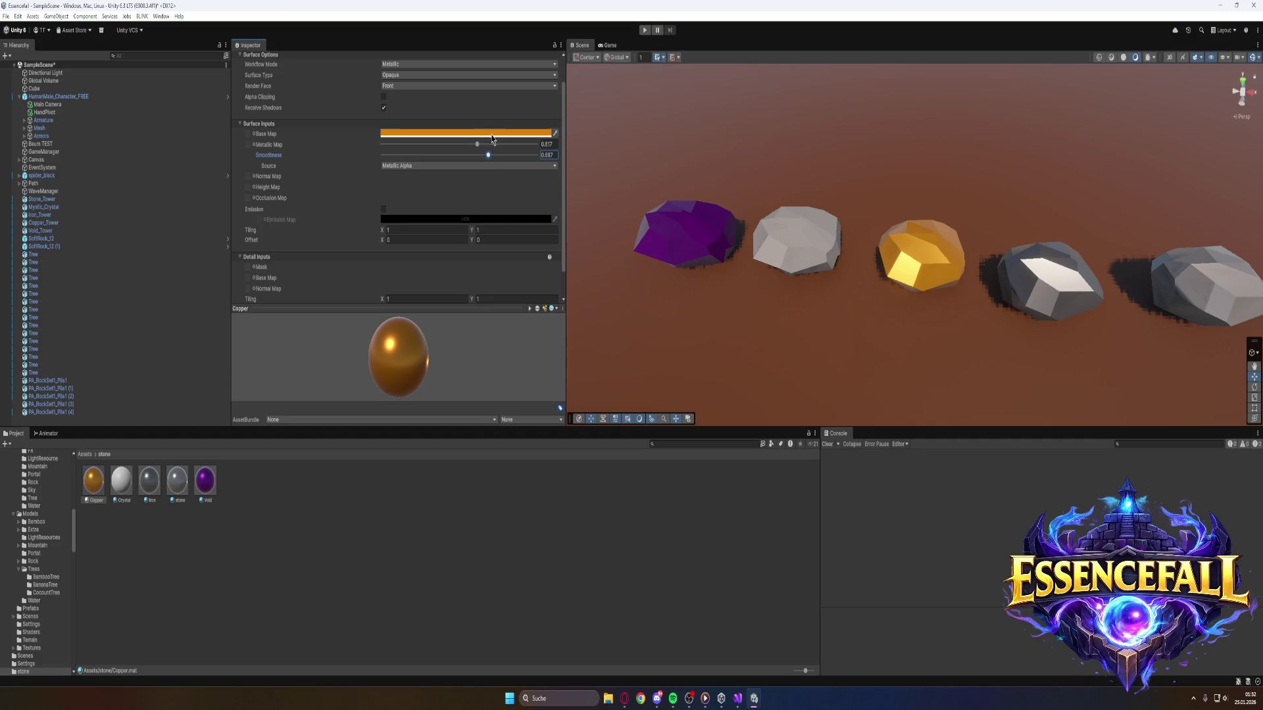
pyautogui.click(550, 133)
pyautogui.click(547, 199)
pyautogui.moveTo(546, 202); pyautogui.dragTo(551, 207)
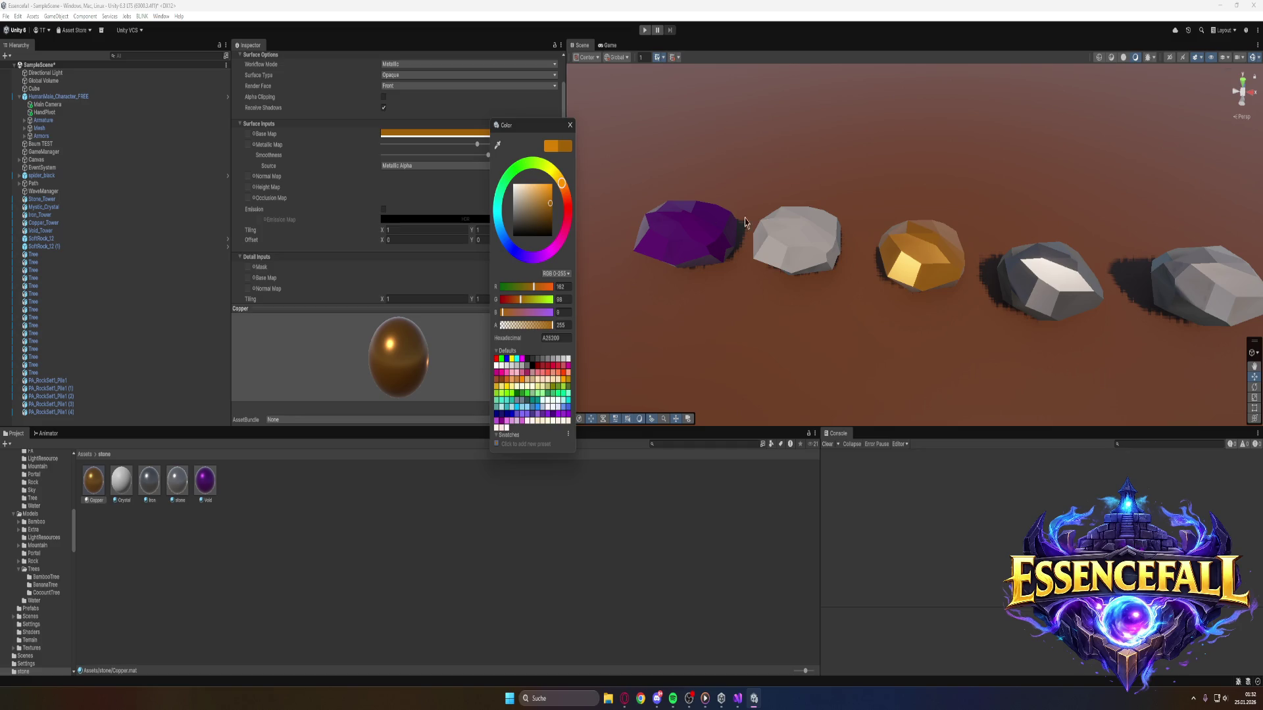
pyautogui.click(387, 408)
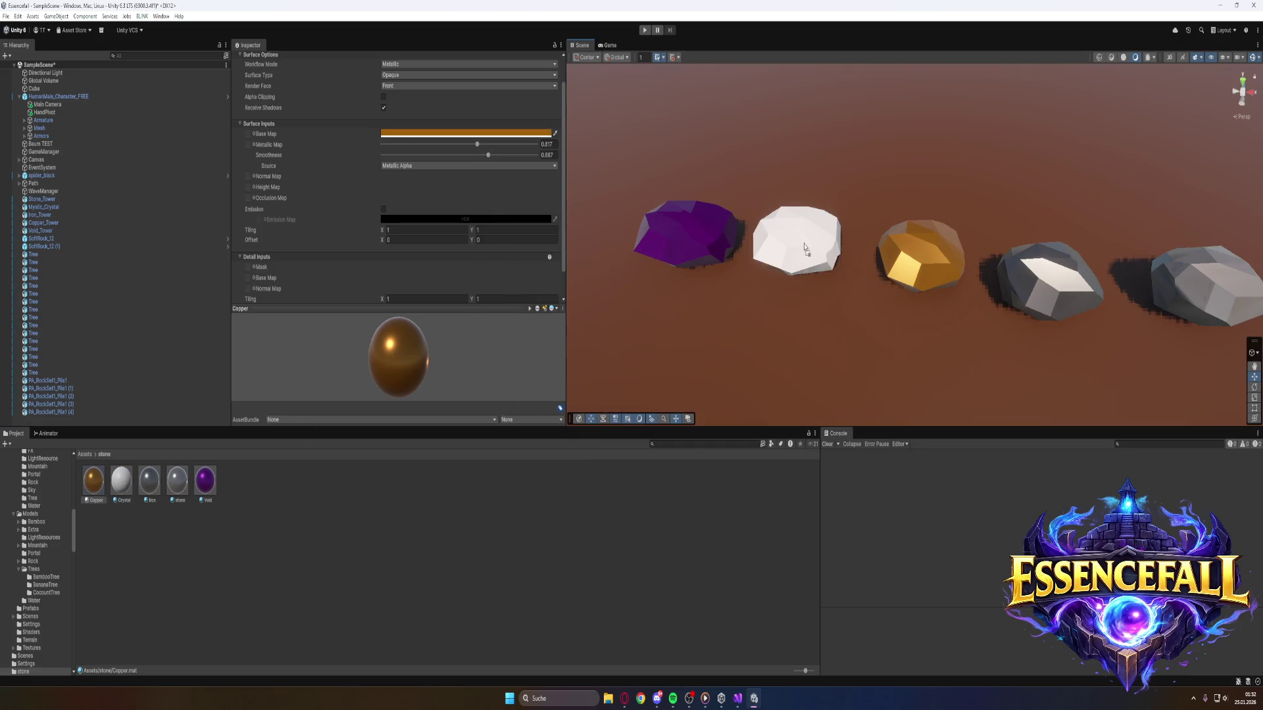
# Give the Crystal material a teal 0FBAA5 base with Metallic 0.707 and Smoothness 0.682.
pyautogui.click(125, 482)
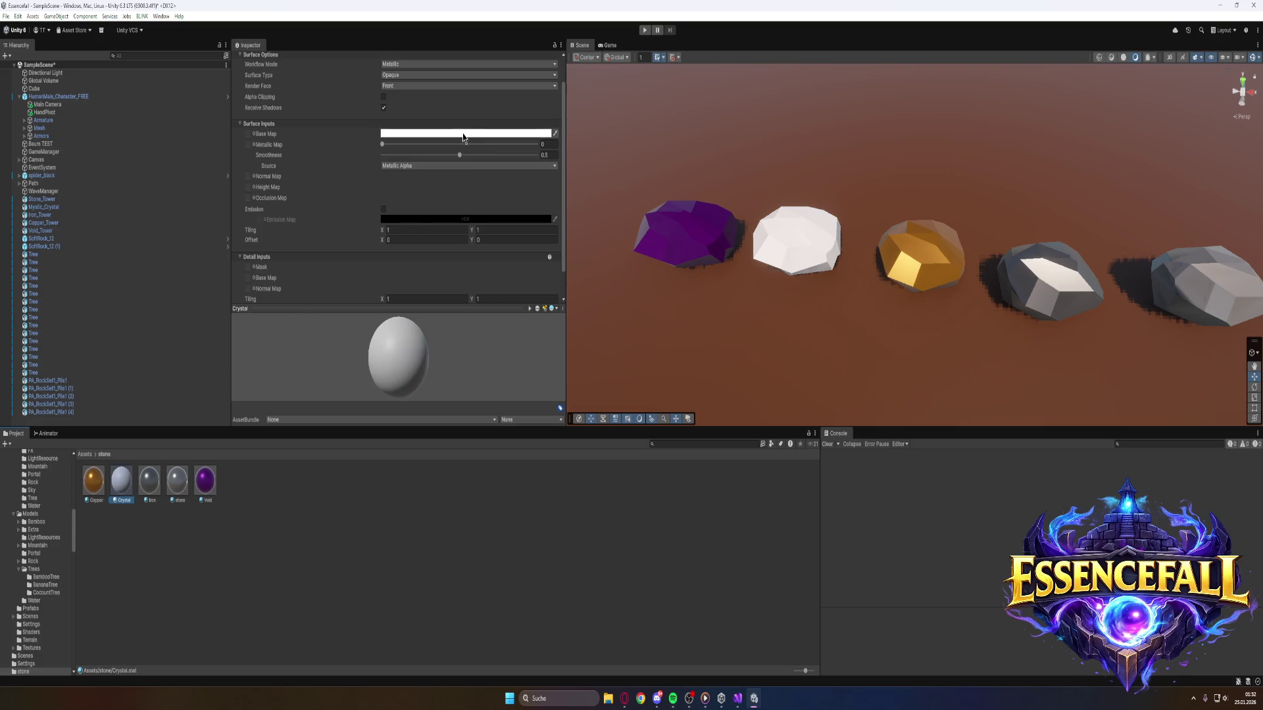
pyautogui.click(463, 137)
pyautogui.moveTo(541, 210)
pyautogui.mouseDown()
pyautogui.moveTo(483, 238)
pyautogui.moveTo(470, 203)
pyautogui.mouseUp()
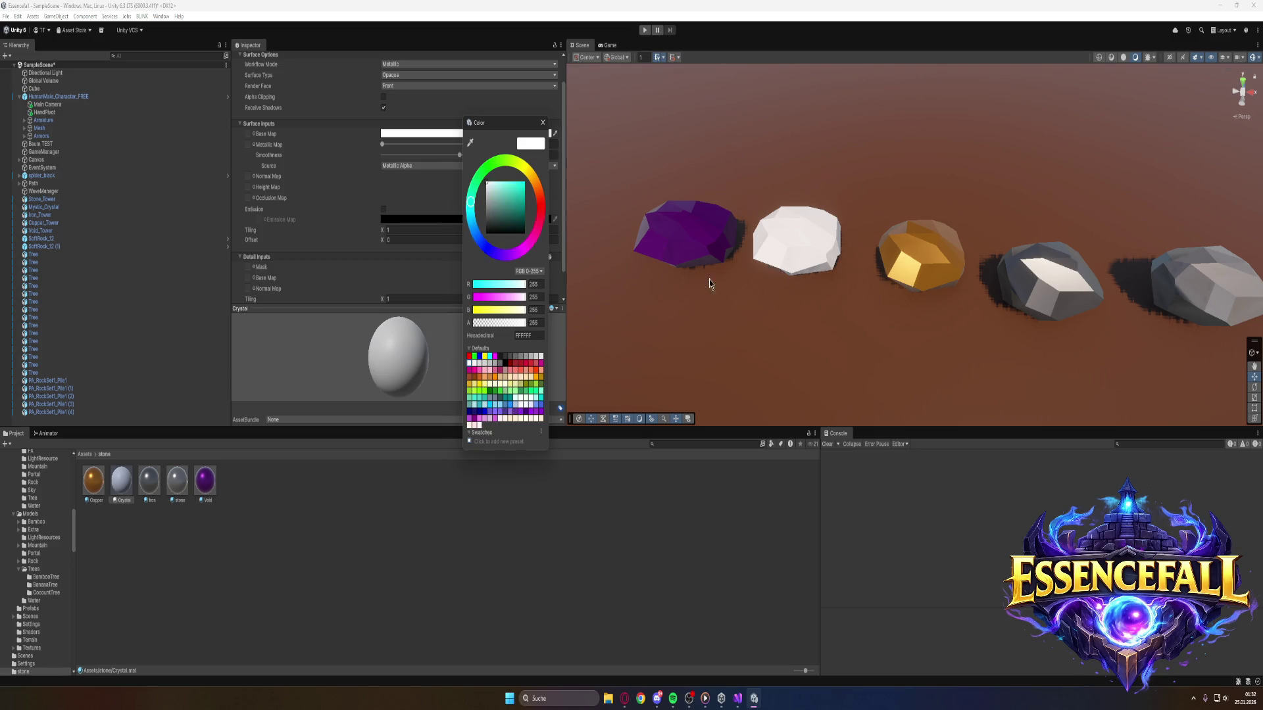
pyautogui.moveTo(492, 188); pyautogui.dragTo(530, 209)
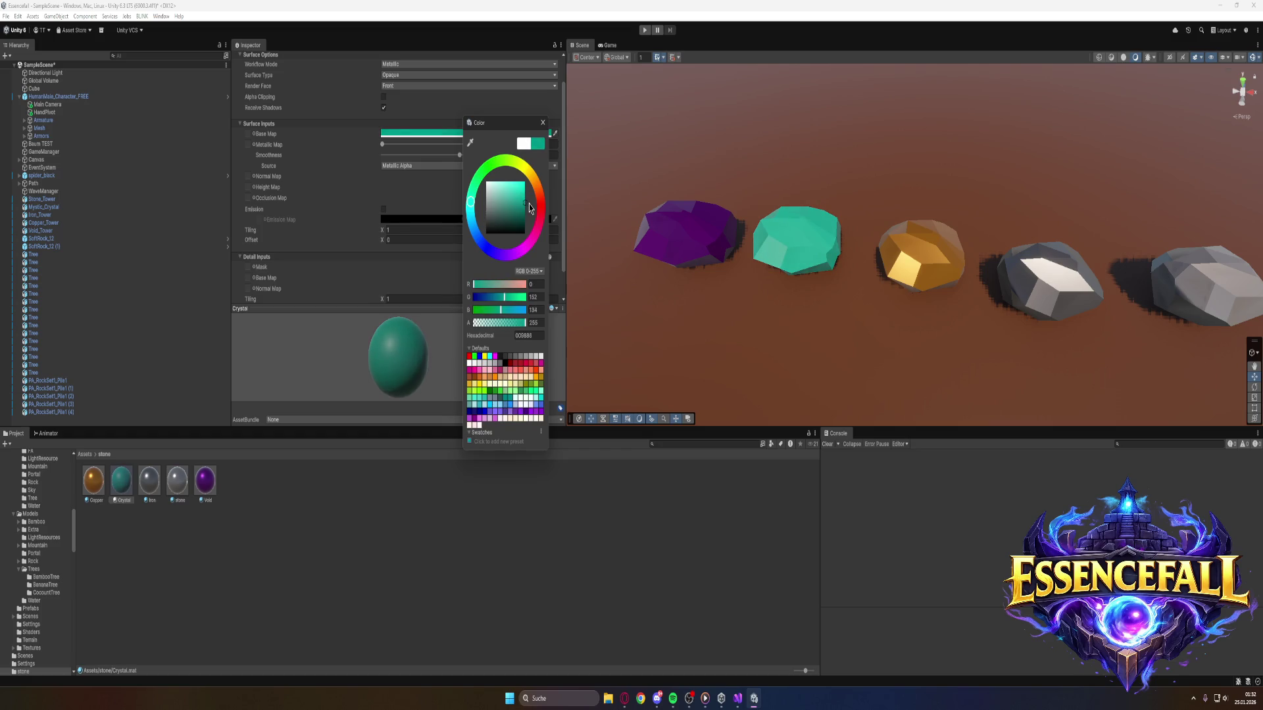
pyautogui.click(403, 150)
pyautogui.moveTo(403, 150)
pyautogui.mouseDown()
pyautogui.moveTo(500, 155)
pyautogui.moveTo(473, 157)
pyautogui.moveTo(488, 164)
pyautogui.mouseUp()
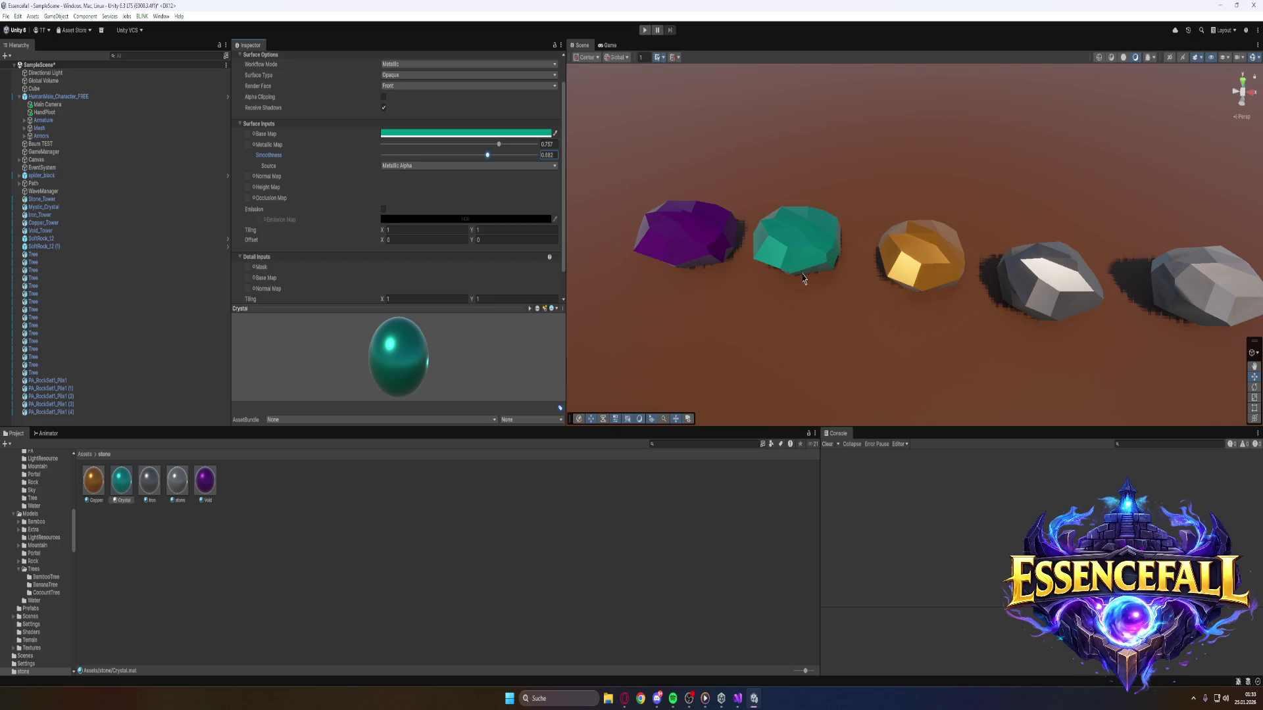
pyautogui.press('XF86AudioLowerVolume')
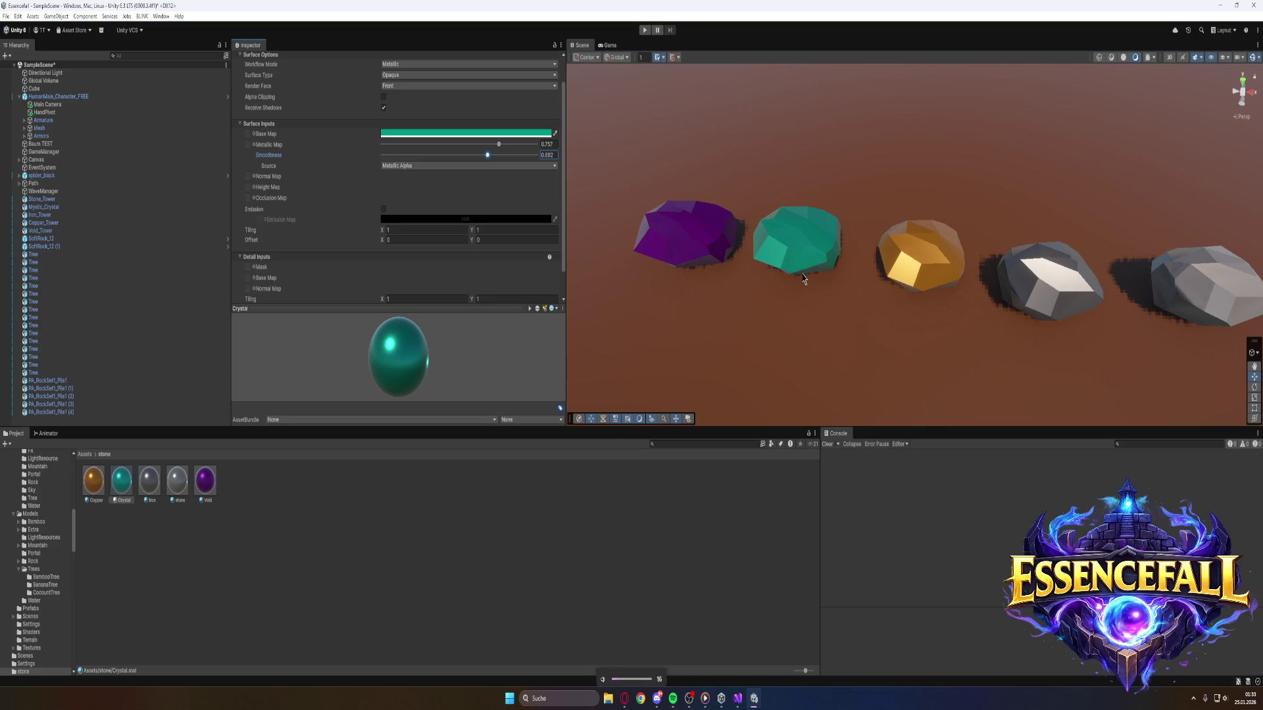
pyautogui.moveTo(865, 156); pyautogui.dragTo(1052, 168)
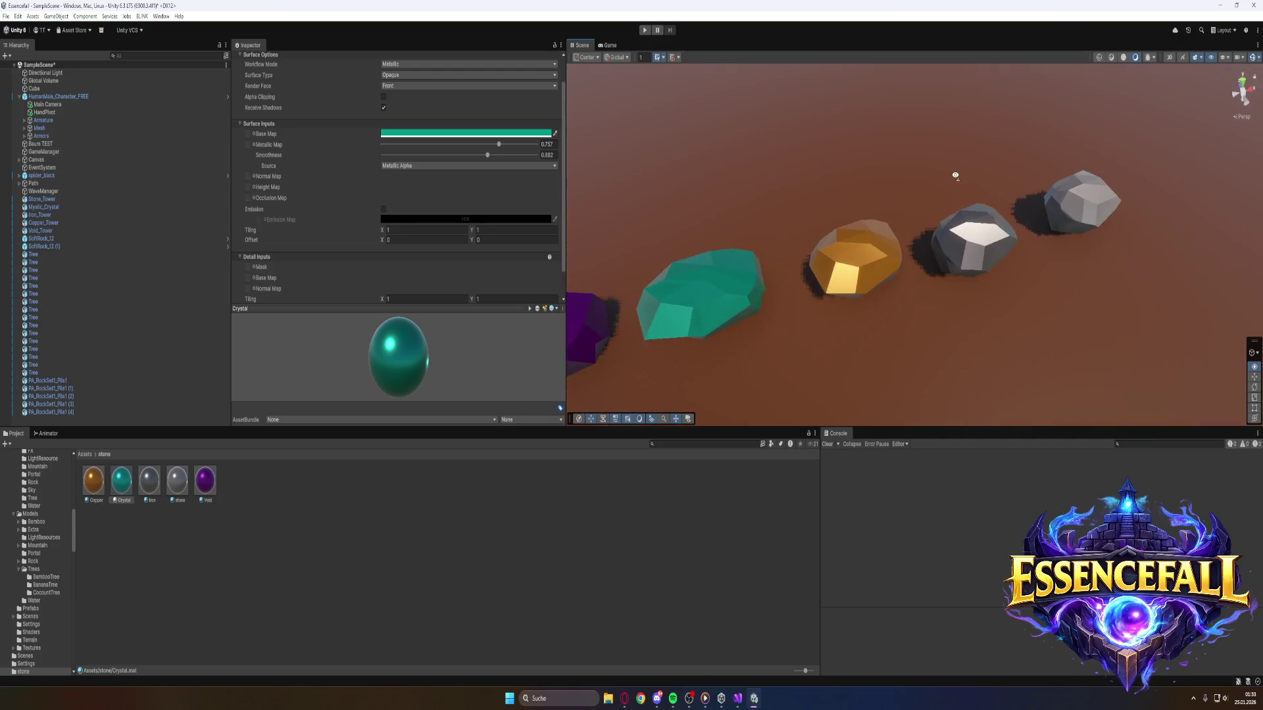
# Rename the first PA_RockSet1_Pile1 rock in the Hierarchy to Stone.
pyautogui.click(74, 381)
pyautogui.click(312, 59)
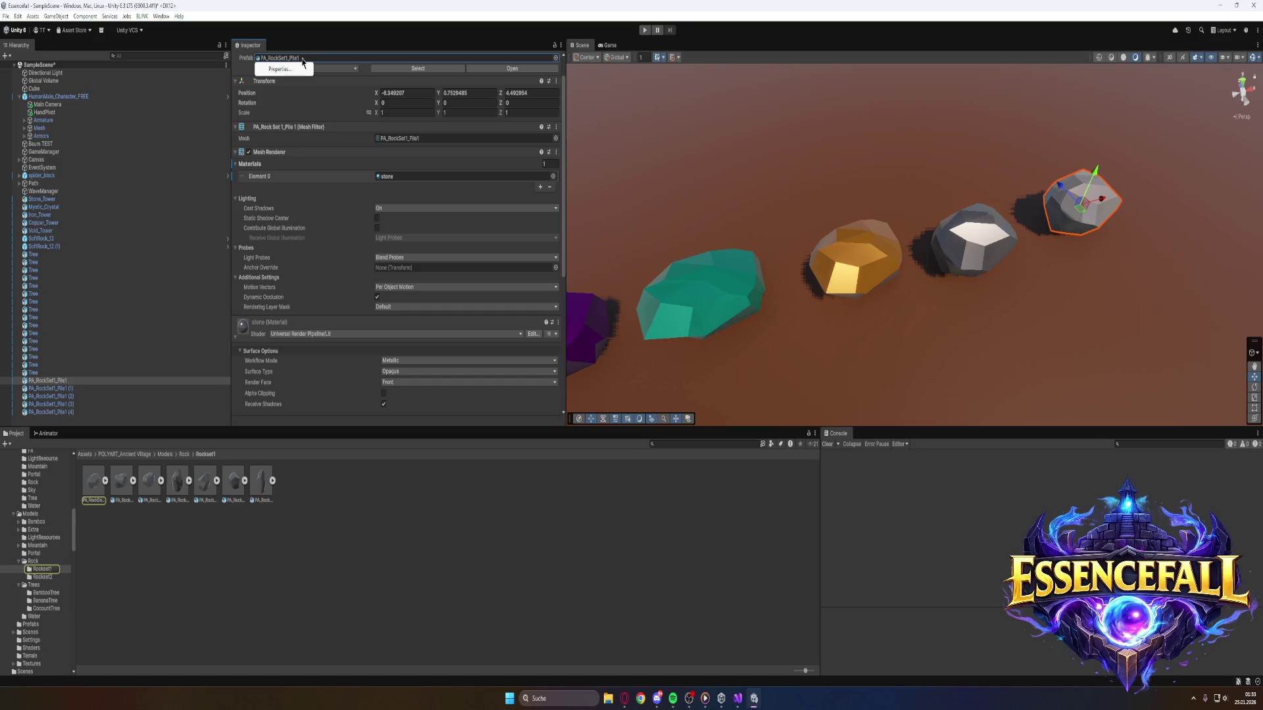
pyautogui.rightClick(93, 488)
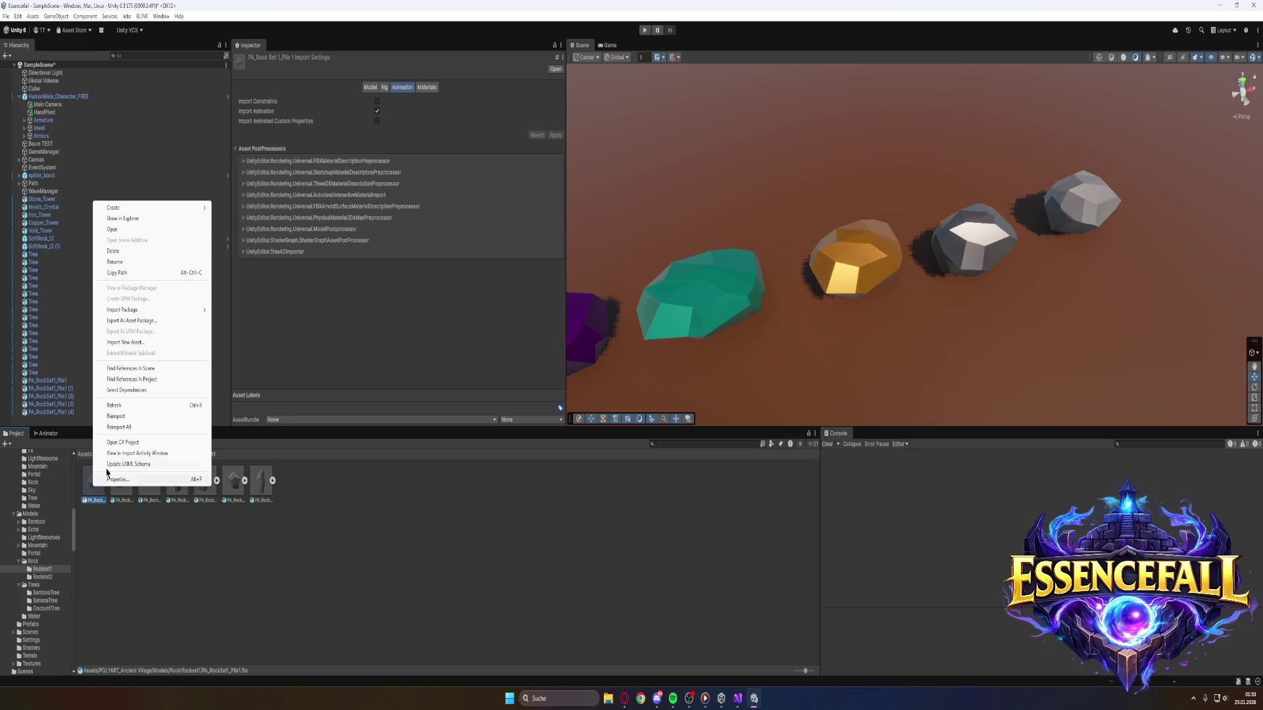
pyautogui.click(47, 382)
pyautogui.rightClick(50, 383)
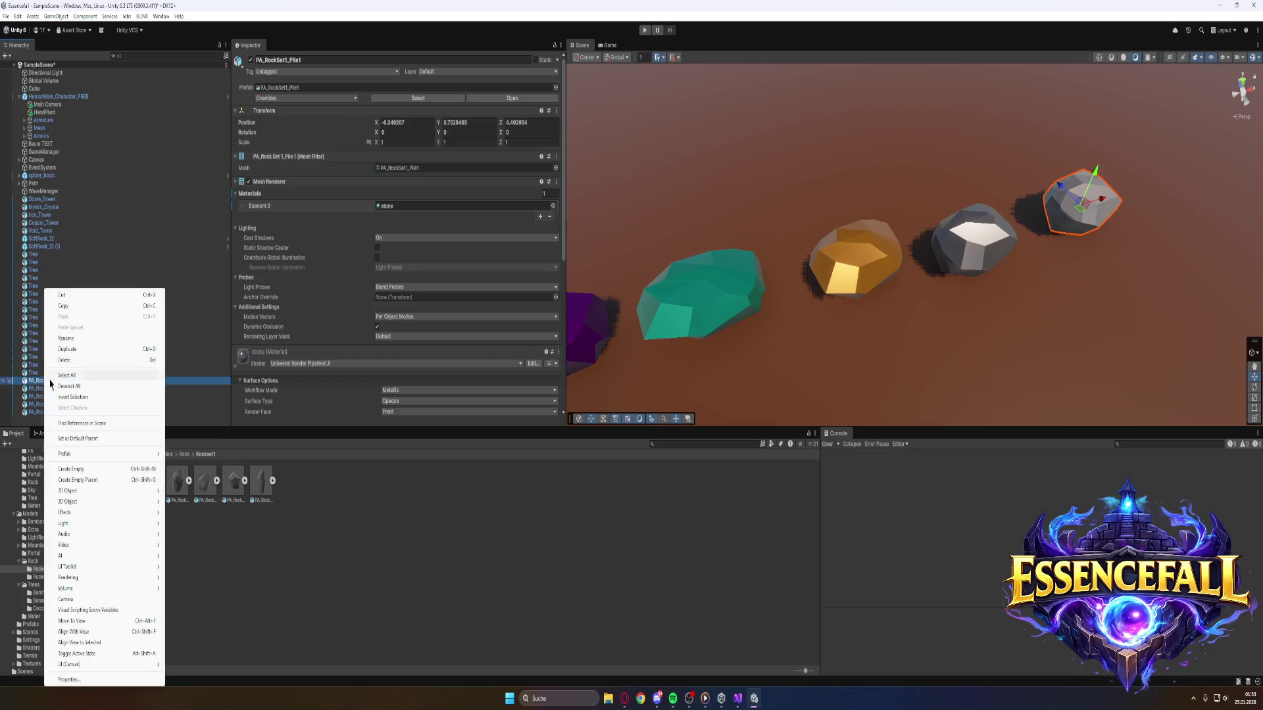
pyautogui.click(82, 339)
pyautogui.write('Stone')
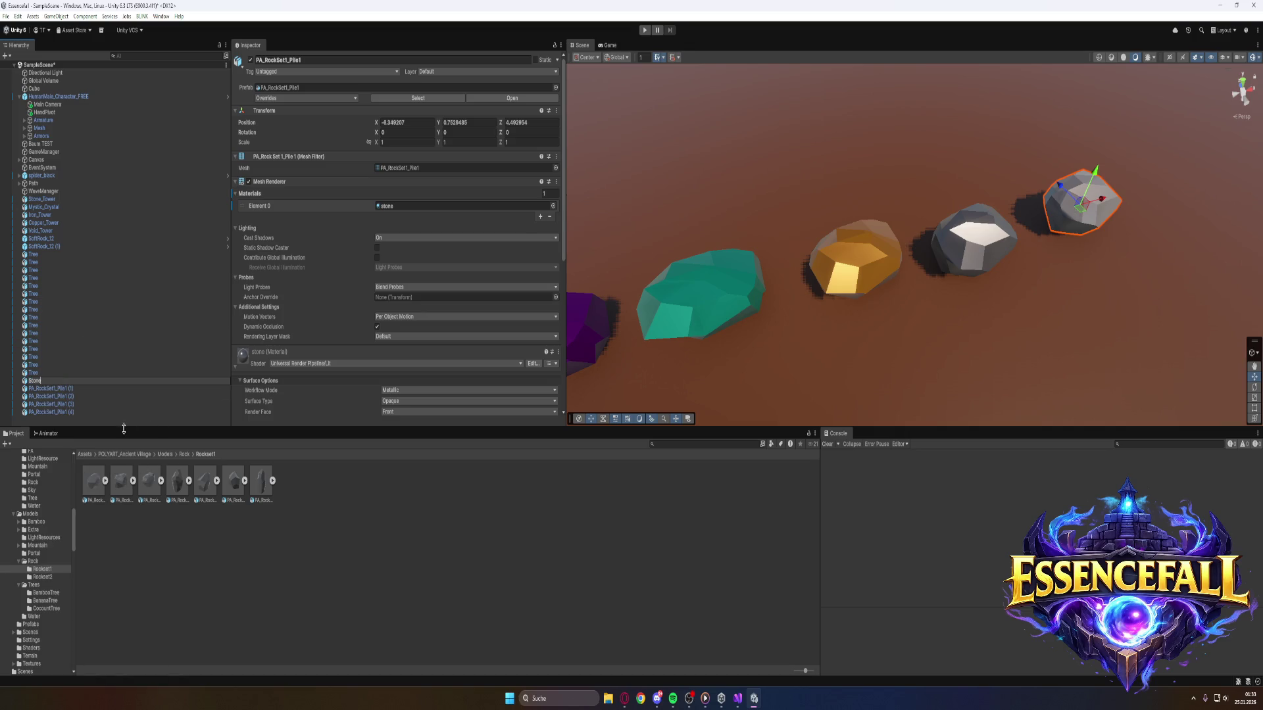
pyautogui.click(65, 389)
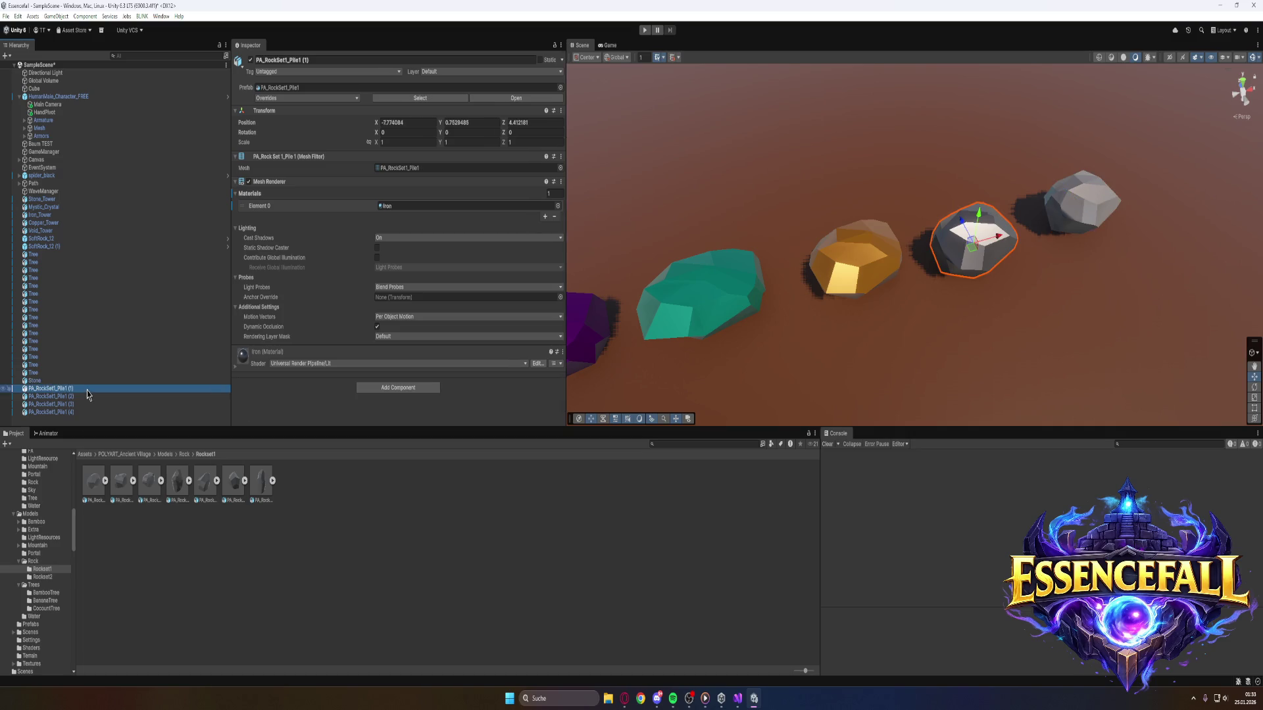
# Rename the second and third rocks to Iron and Copper.
pyautogui.rightClick(86, 394)
pyautogui.click(145, 346)
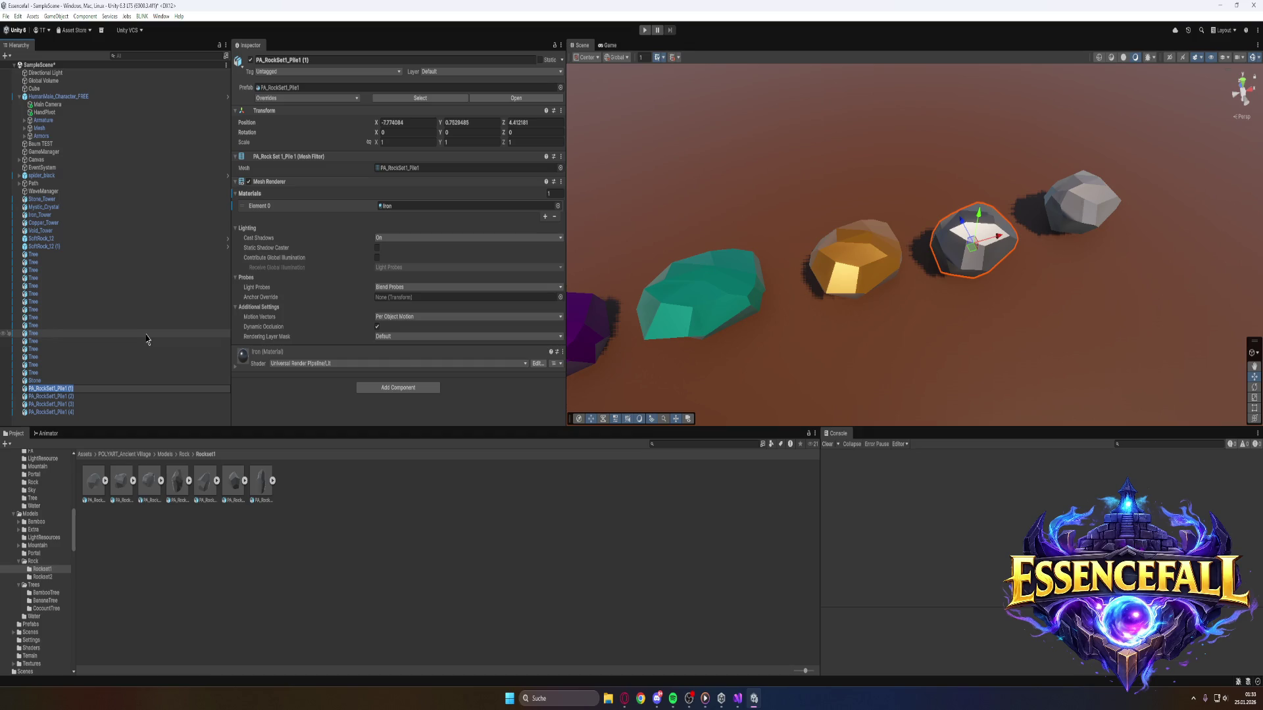
pyautogui.press('BackSpace')
pyautogui.write('Iron')
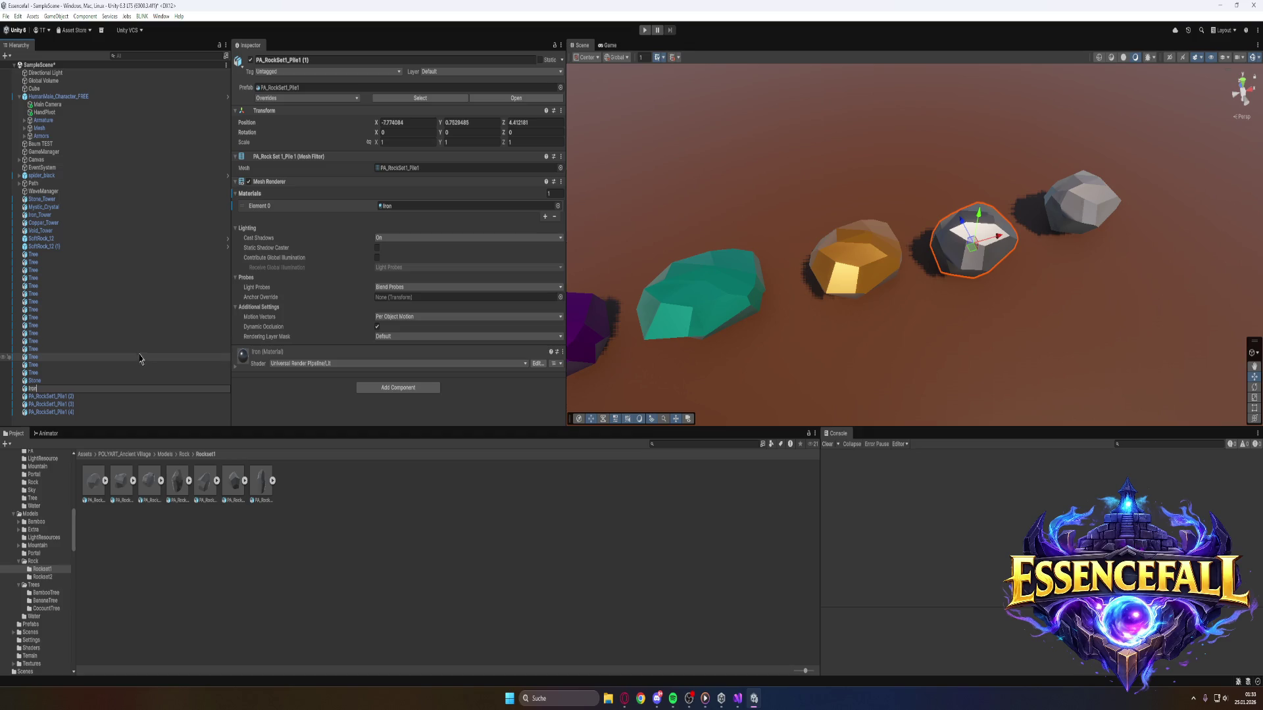
pyautogui.rightClick(73, 399)
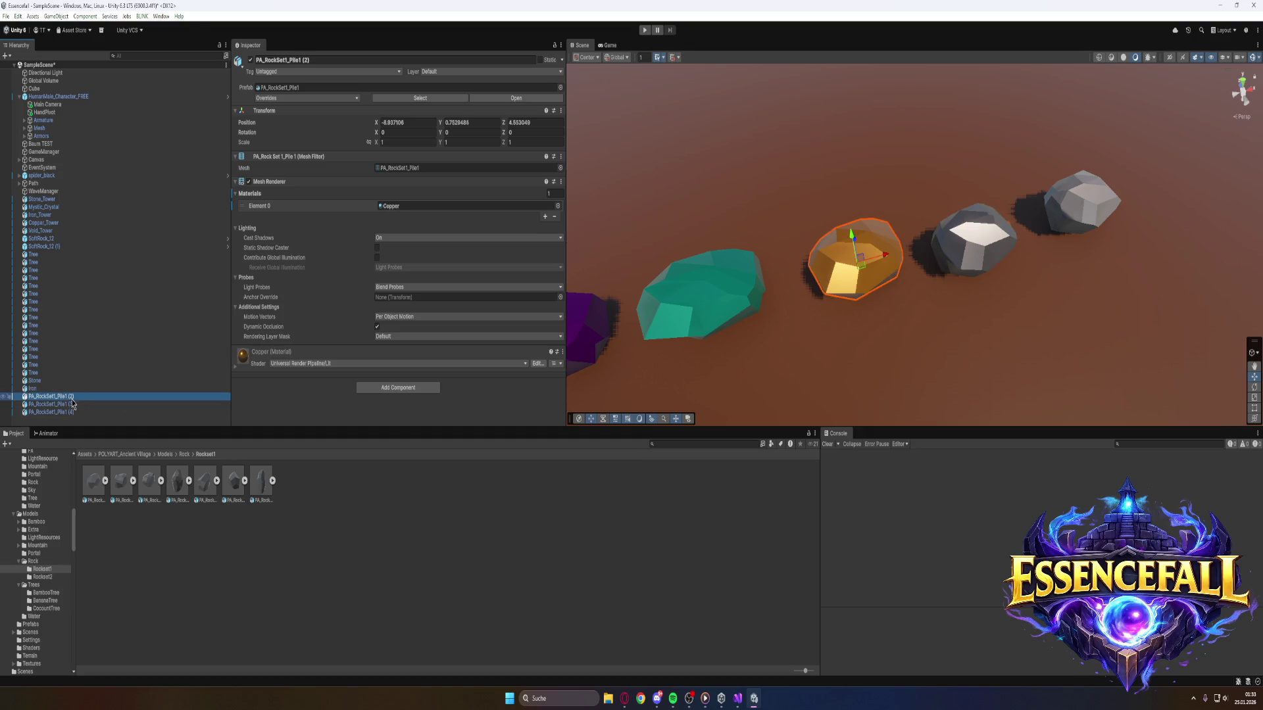
pyautogui.click(109, 50)
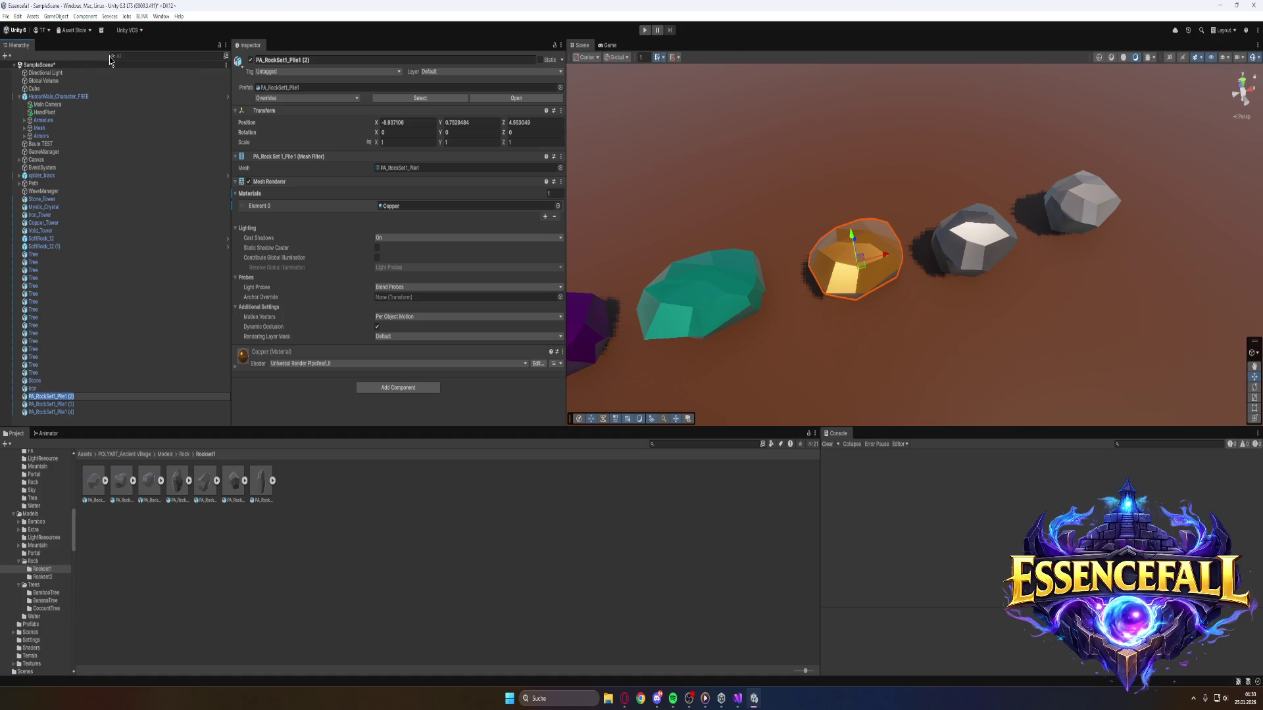
pyautogui.write('Copper')
pyautogui.press('Return')
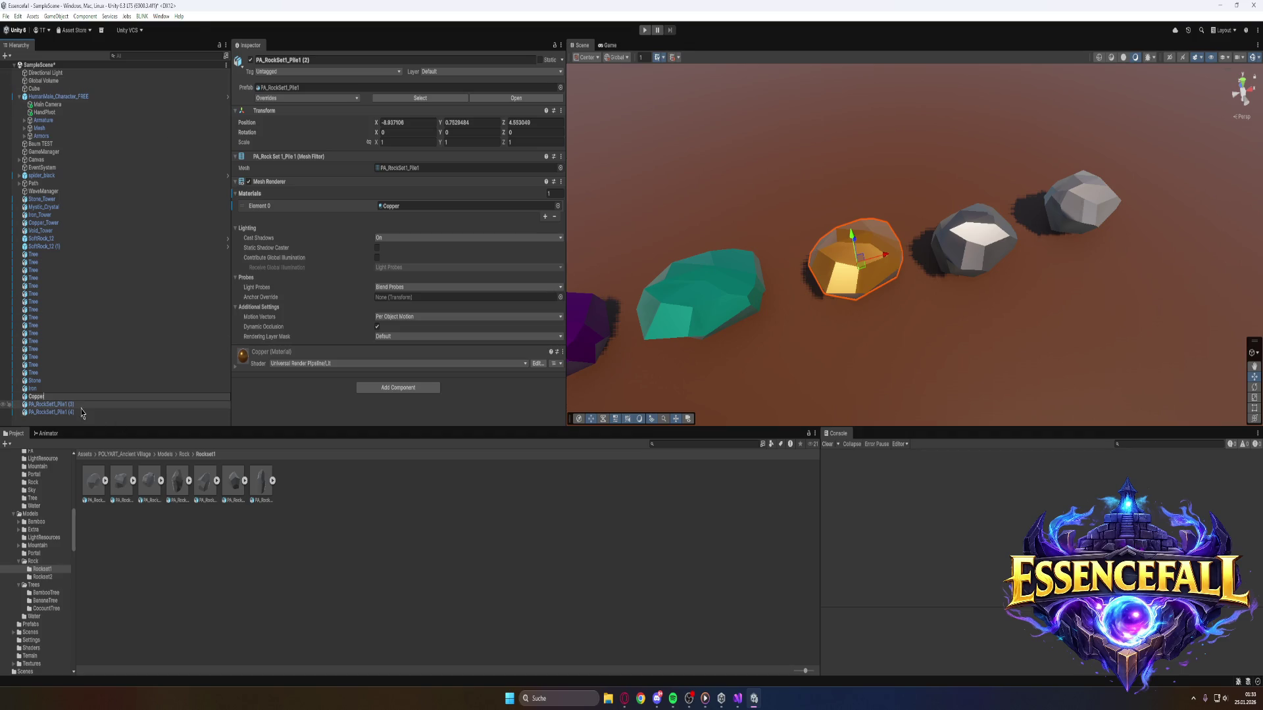
# Rename the fourth and fifth rocks to Crystal and Void.
pyautogui.rightClick(81, 406)
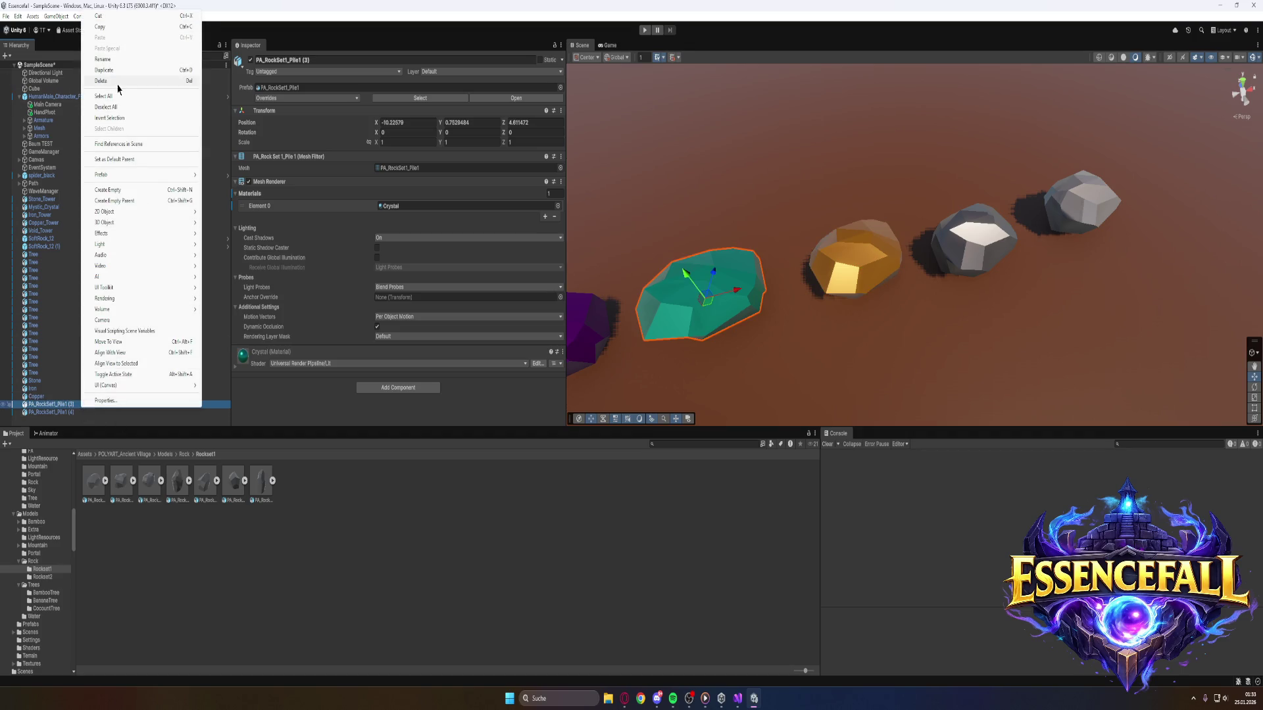
pyautogui.click(113, 62)
pyautogui.write('C')
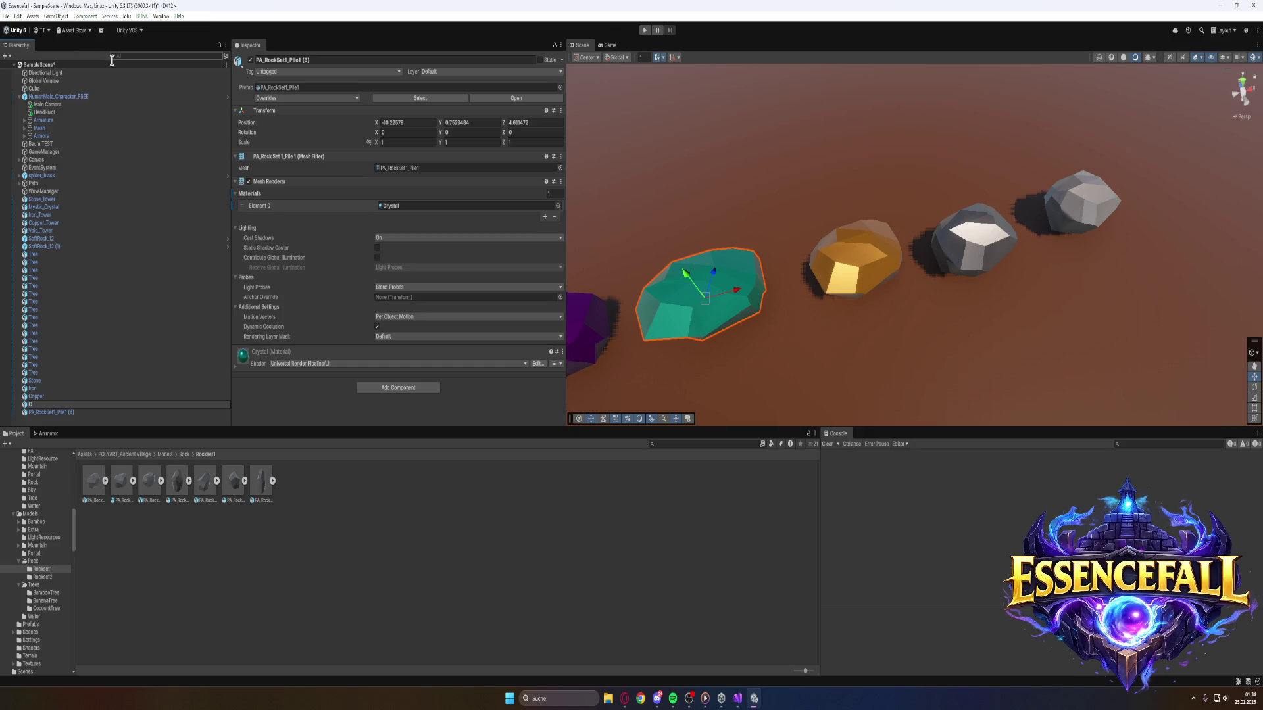
pyautogui.write('ol')
pyautogui.press('Return')
pyautogui.rightClick(69, 411)
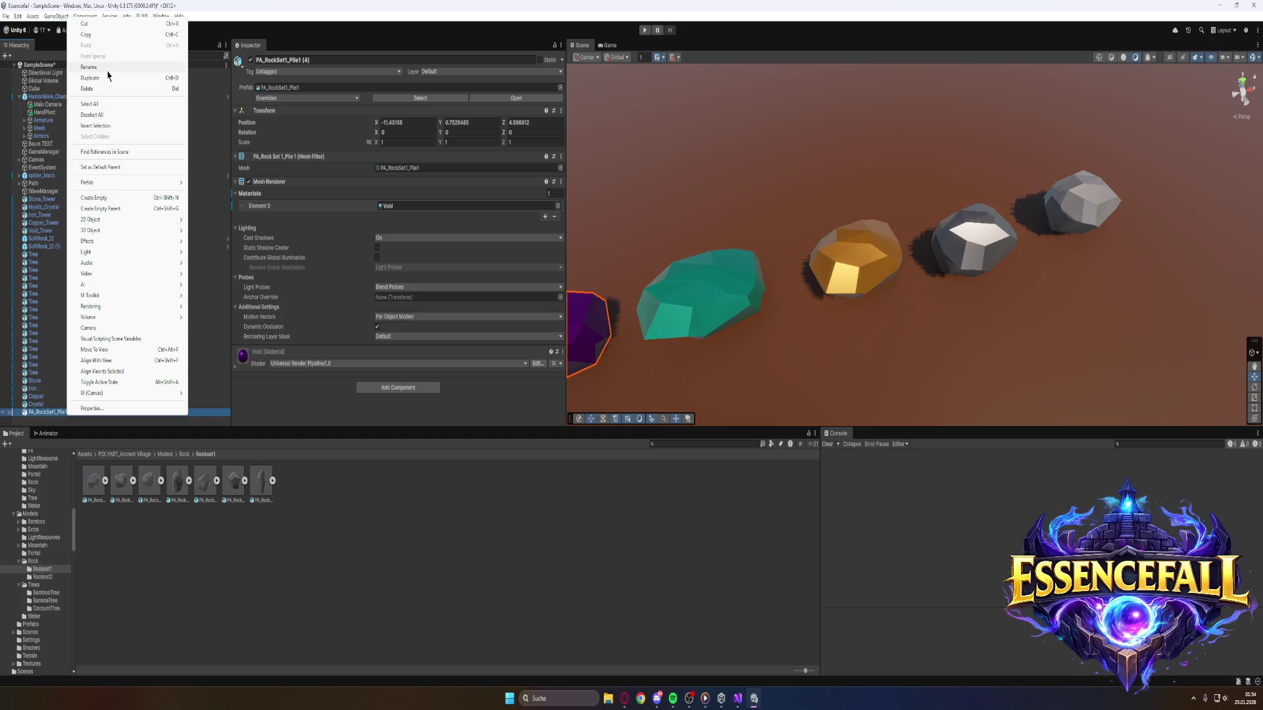
pyautogui.click(107, 68)
pyautogui.write('Void')
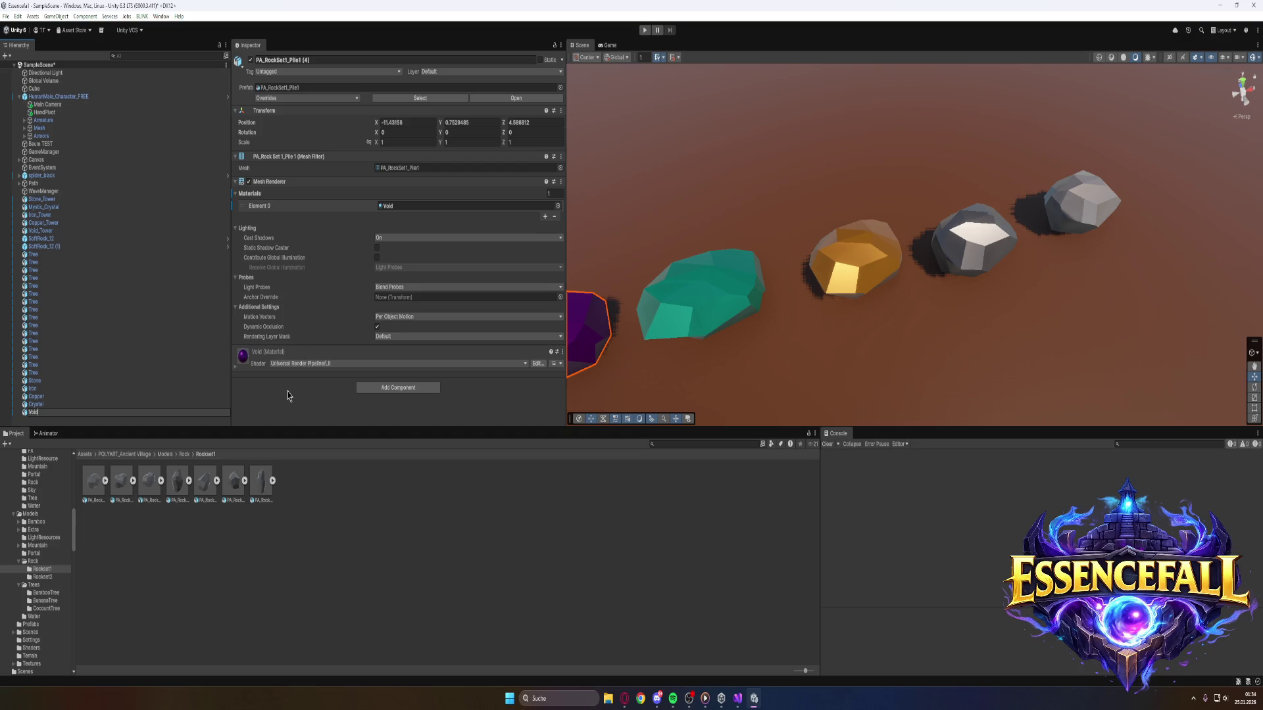
pyautogui.press('Return')
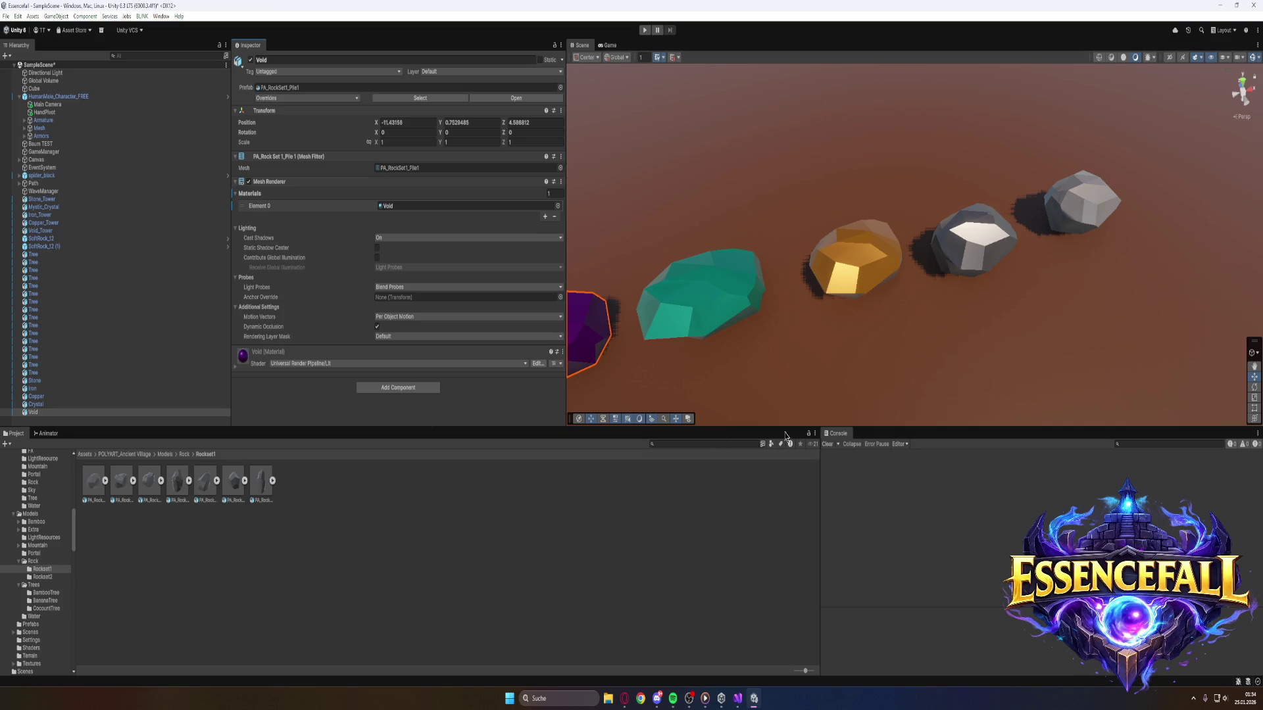
pyautogui.moveTo(910, 330)
pyautogui.mouseDown()
pyautogui.moveTo(857, 330)
pyautogui.moveTo(936, 327)
pyautogui.moveTo(918, 327)
pyautogui.moveTo(921, 309)
pyautogui.moveTo(910, 324)
pyautogui.mouseUp()
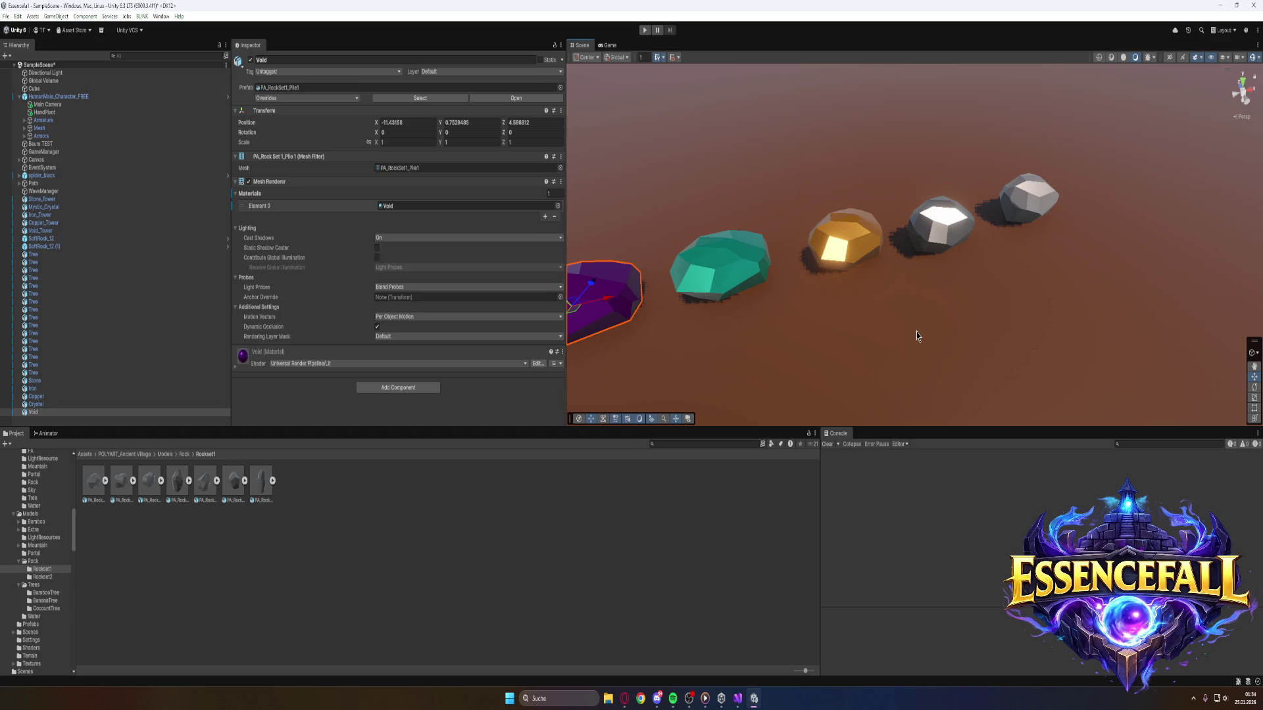
pyautogui.moveTo(975, 294)
pyautogui.mouseDown()
pyautogui.moveTo(882, 282)
pyautogui.moveTo(934, 293)
pyautogui.mouseUp()
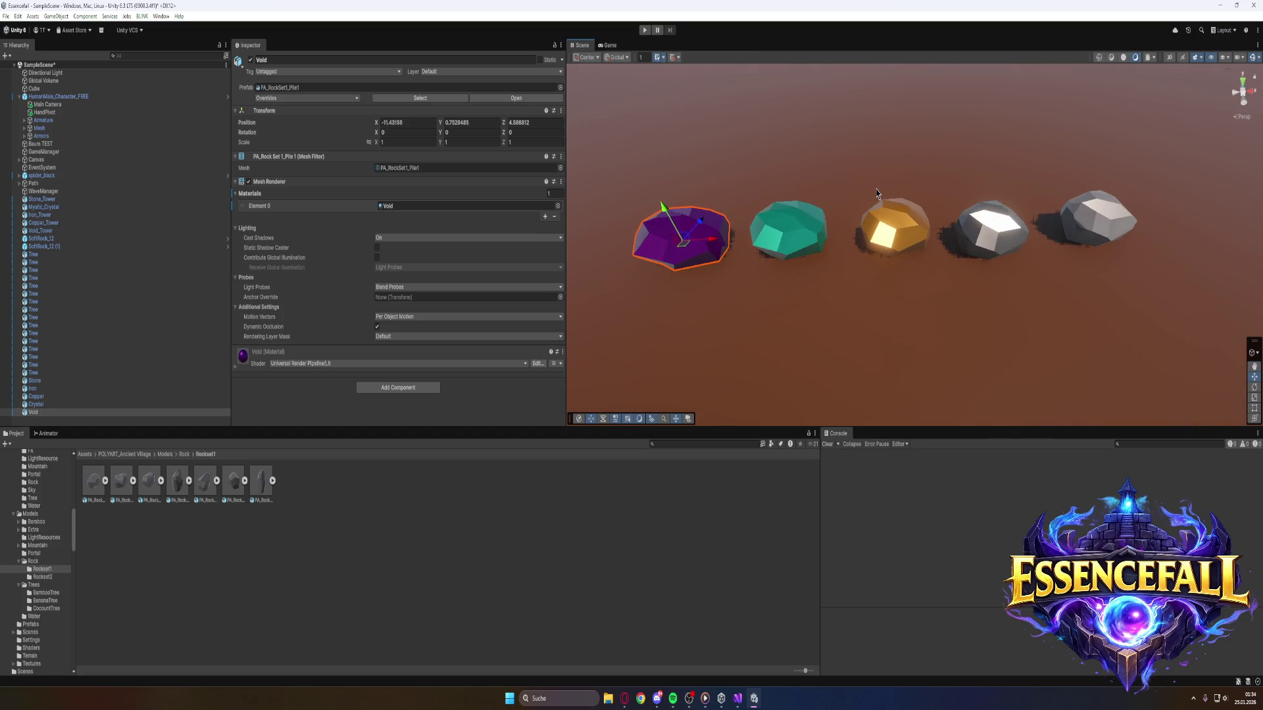
pyautogui.click(624, 699)
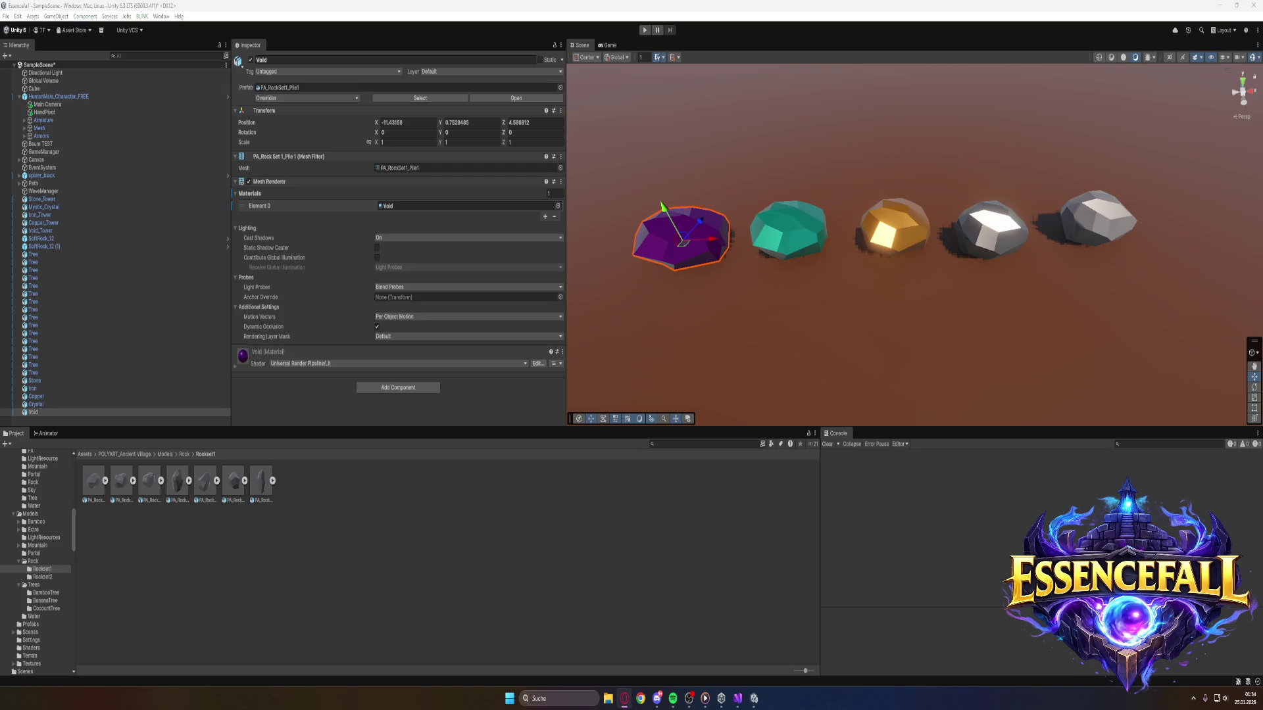
pyautogui.moveTo(859, 324)
pyautogui.mouseDown()
pyautogui.moveTo(818, 296)
pyautogui.moveTo(770, 307)
pyautogui.moveTo(882, 322)
pyautogui.moveTo(882, 309)
pyautogui.moveTo(931, 314)
pyautogui.moveTo(961, 271)
pyautogui.moveTo(944, 274)
pyautogui.moveTo(1052, 285)
pyautogui.mouseUp()
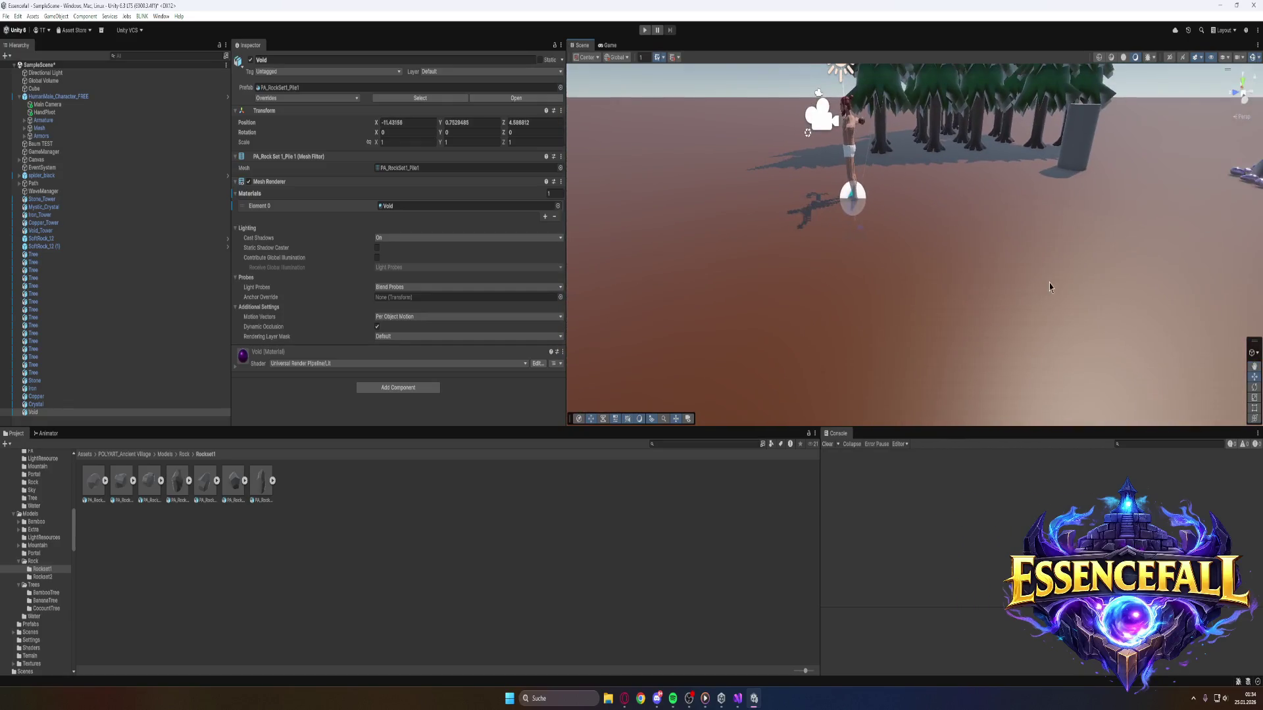
pyautogui.click(85, 455)
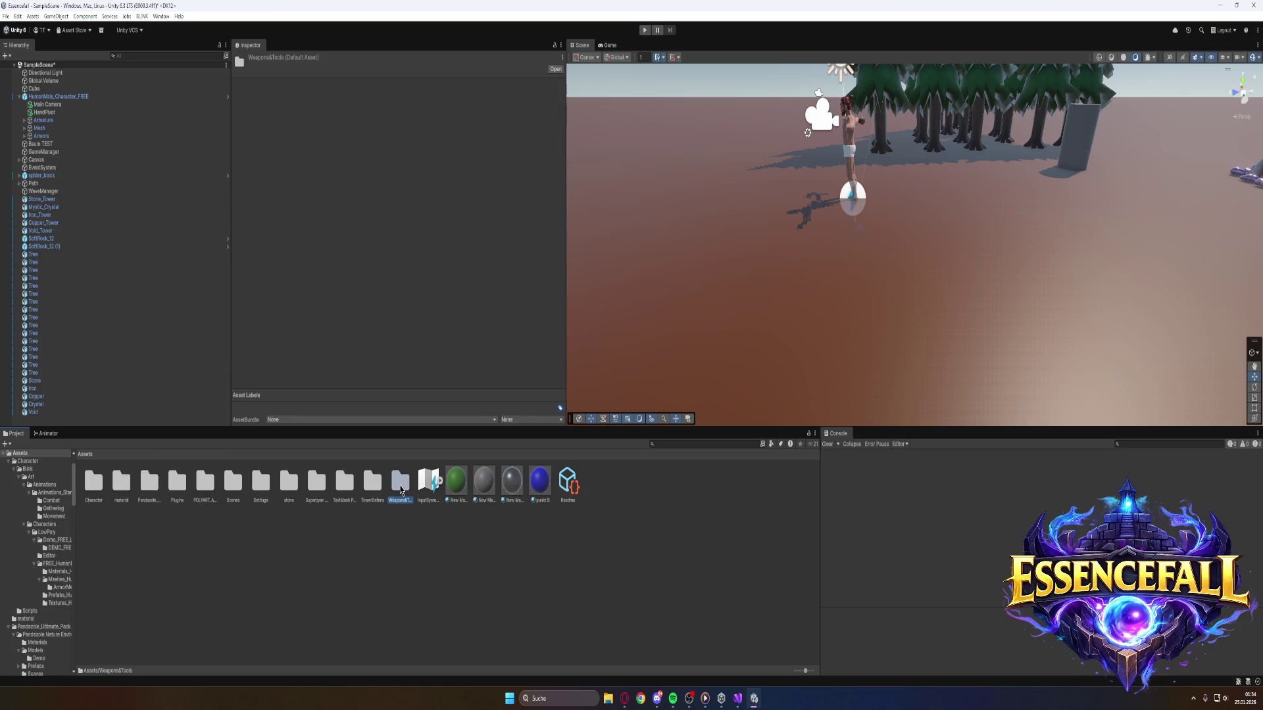
# Browse Weapons&Tools > tools > Wood_Pickaxe and select the wood pickaxe model asset.
pyautogui.doubleClick(401, 491)
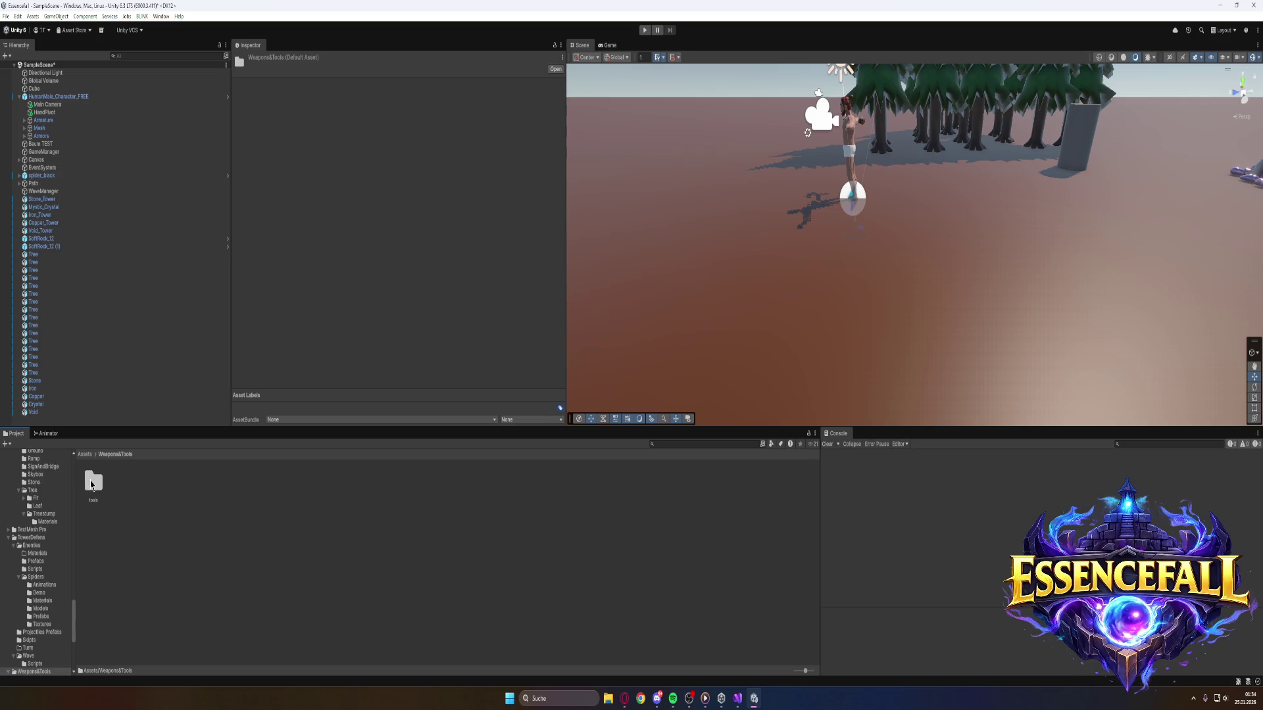
pyautogui.doubleClick(91, 485)
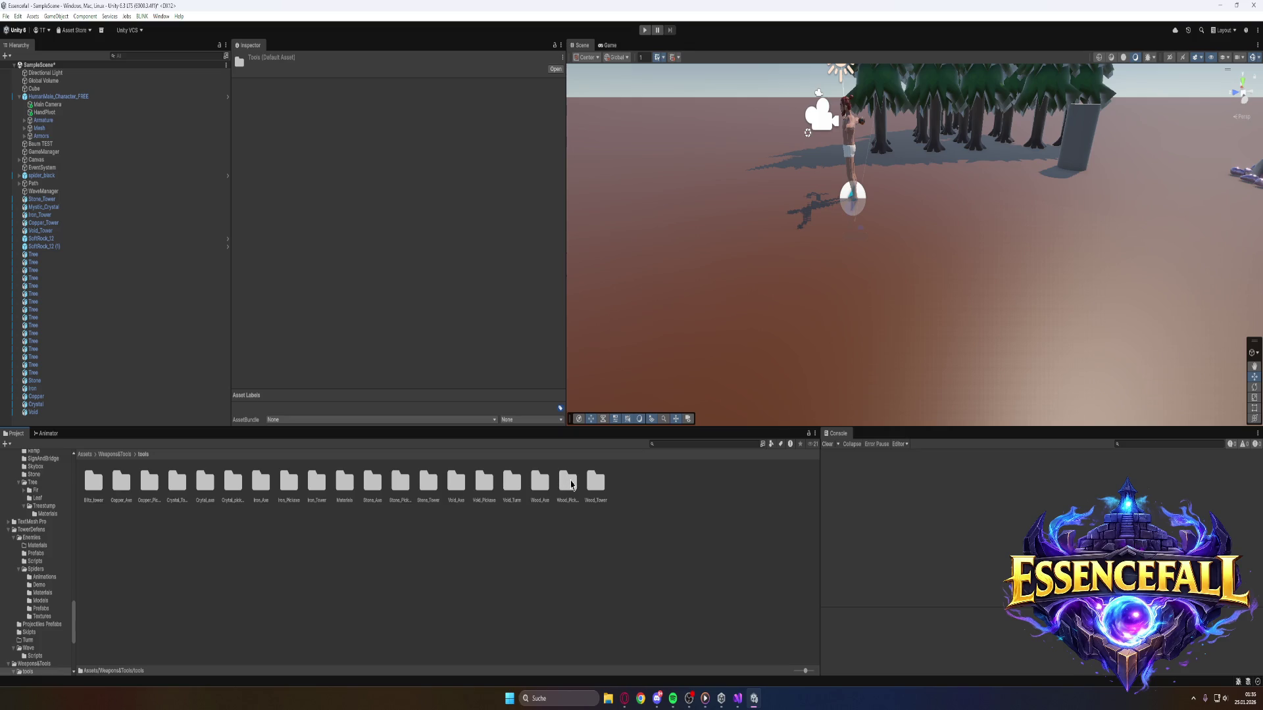
pyautogui.doubleClick(569, 484)
pyautogui.click(94, 485)
# Place the wood pickaxe model in the scene and apply its wood texture material.
pyautogui.moveTo(94, 484); pyautogui.dragTo(930, 224)
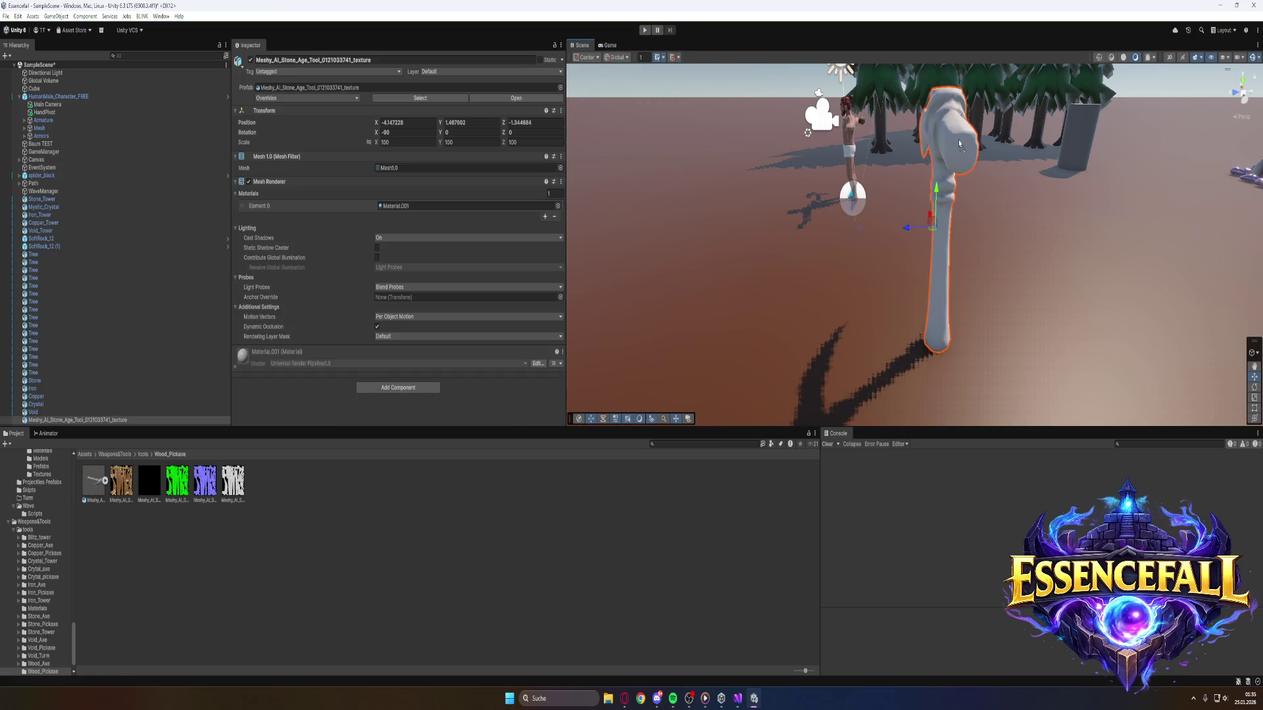
pyautogui.moveTo(959, 144); pyautogui.dragTo(959, 143)
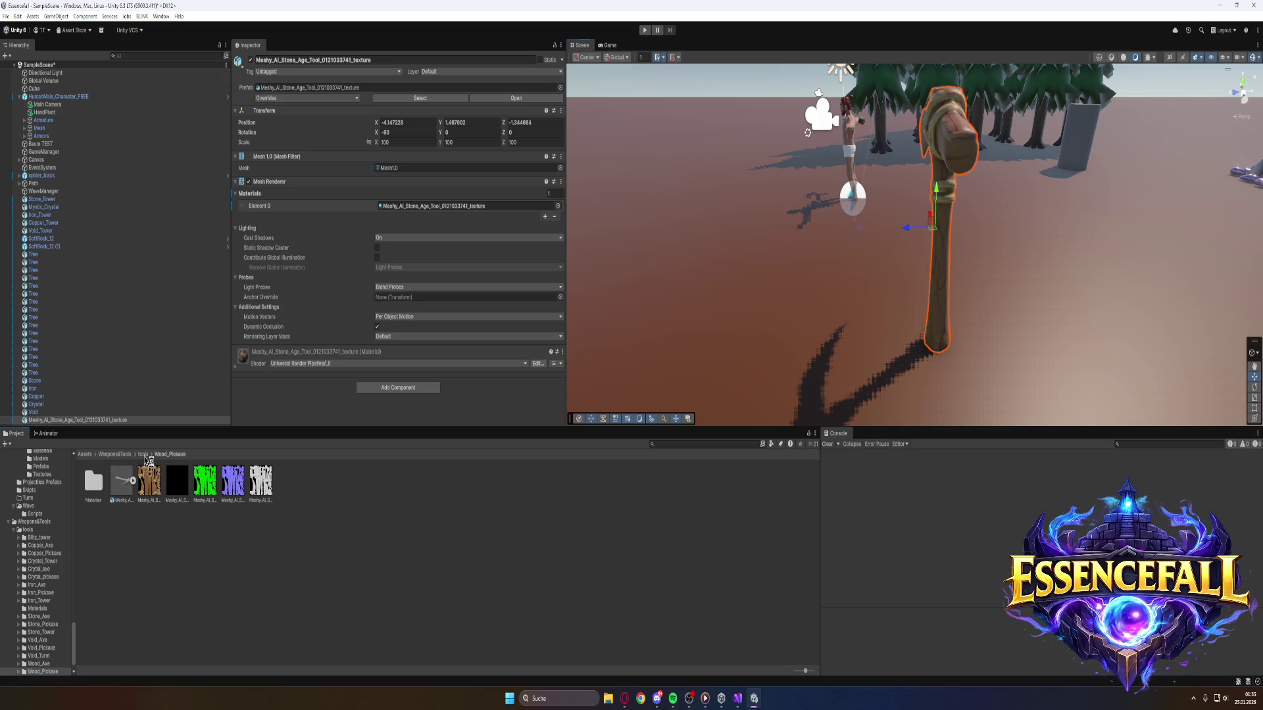
pyautogui.click(143, 455)
pyautogui.moveTo(281, 490)
pyautogui.mouseDown()
pyautogui.moveTo(378, 492)
pyautogui.moveTo(375, 481)
pyautogui.mouseUp()
# Place the Stone_Pickaxe model beside the wooden tool, facing its head forward.
pyautogui.doubleClick(403, 484)
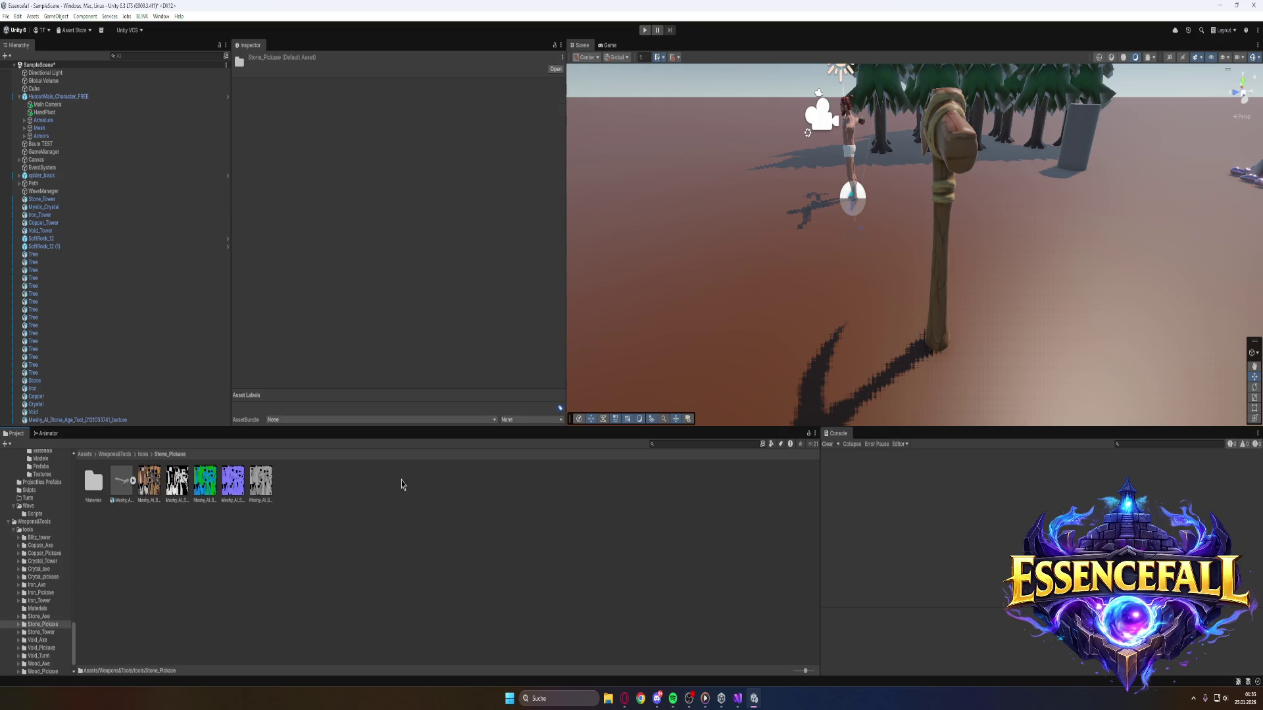
pyautogui.moveTo(134, 485)
pyautogui.mouseDown()
pyautogui.moveTo(648, 283)
pyautogui.moveTo(842, 345)
pyautogui.mouseUp()
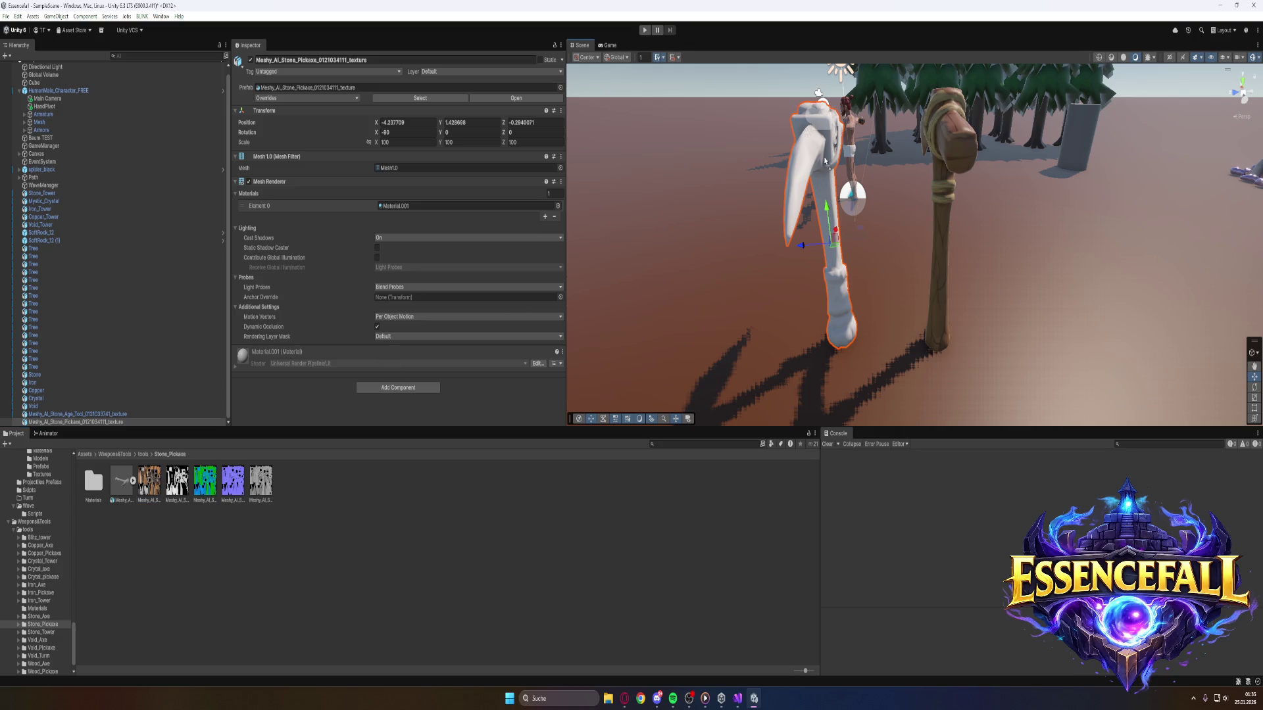
pyautogui.scroll(3, 802, 338)
pyautogui.moveTo(831, 333)
pyautogui.mouseDown()
pyautogui.moveTo(995, 359)
pyautogui.moveTo(977, 374)
pyautogui.mouseUp()
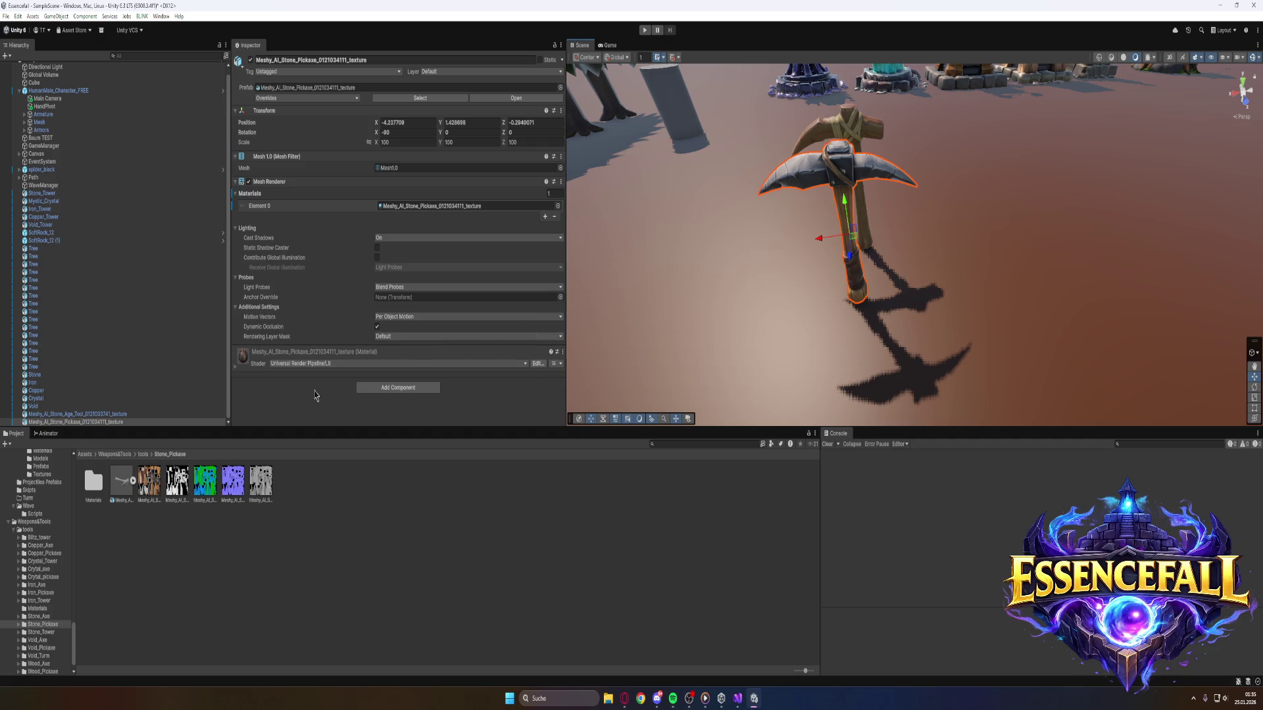
pyautogui.click(144, 454)
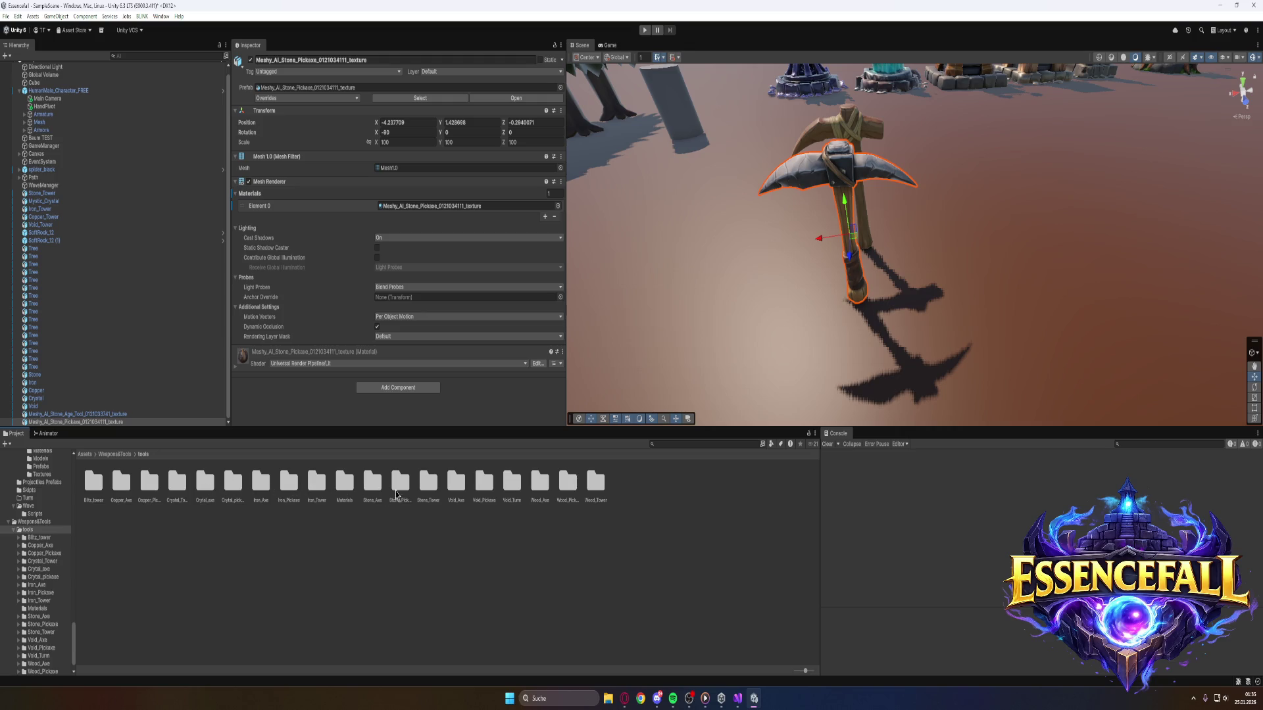
# Add the iron pickaxe and the copper pickaxe with its Inferno texture material to the row.
pyautogui.moveTo(825, 352)
pyautogui.mouseDown()
pyautogui.moveTo(815, 336)
pyautogui.moveTo(829, 324)
pyautogui.moveTo(759, 330)
pyautogui.moveTo(738, 369)
pyautogui.moveTo(738, 358)
pyautogui.moveTo(760, 367)
pyautogui.moveTo(761, 310)
pyautogui.moveTo(740, 256)
pyautogui.mouseUp()
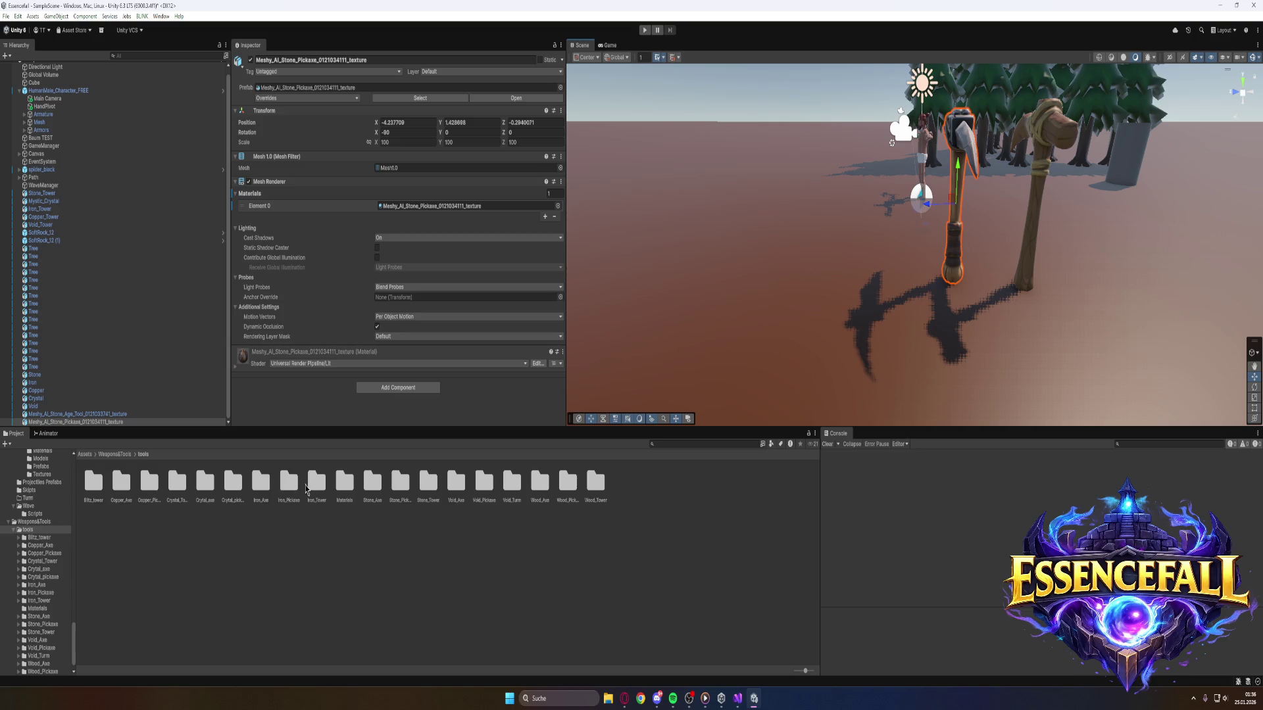
pyautogui.doubleClick(287, 486)
pyautogui.moveTo(124, 481)
pyautogui.mouseDown()
pyautogui.moveTo(259, 413)
pyautogui.moveTo(866, 266)
pyautogui.moveTo(898, 289)
pyautogui.mouseUp()
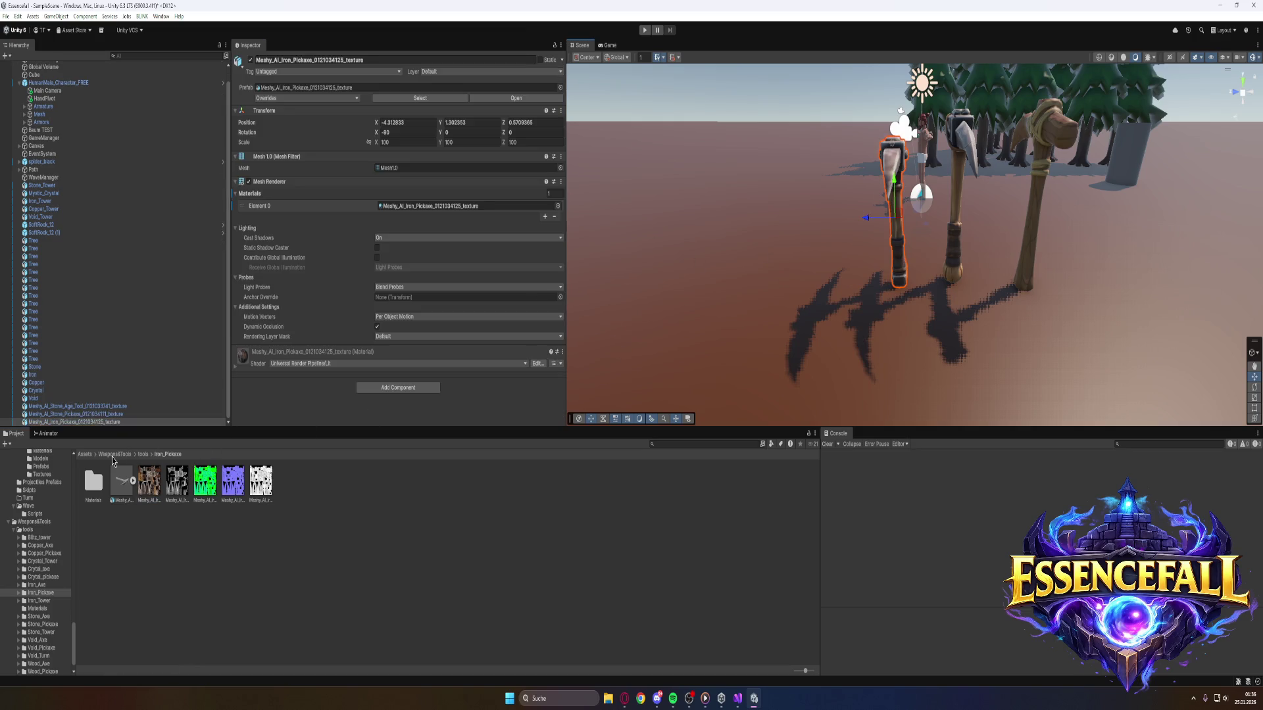
pyautogui.click(143, 454)
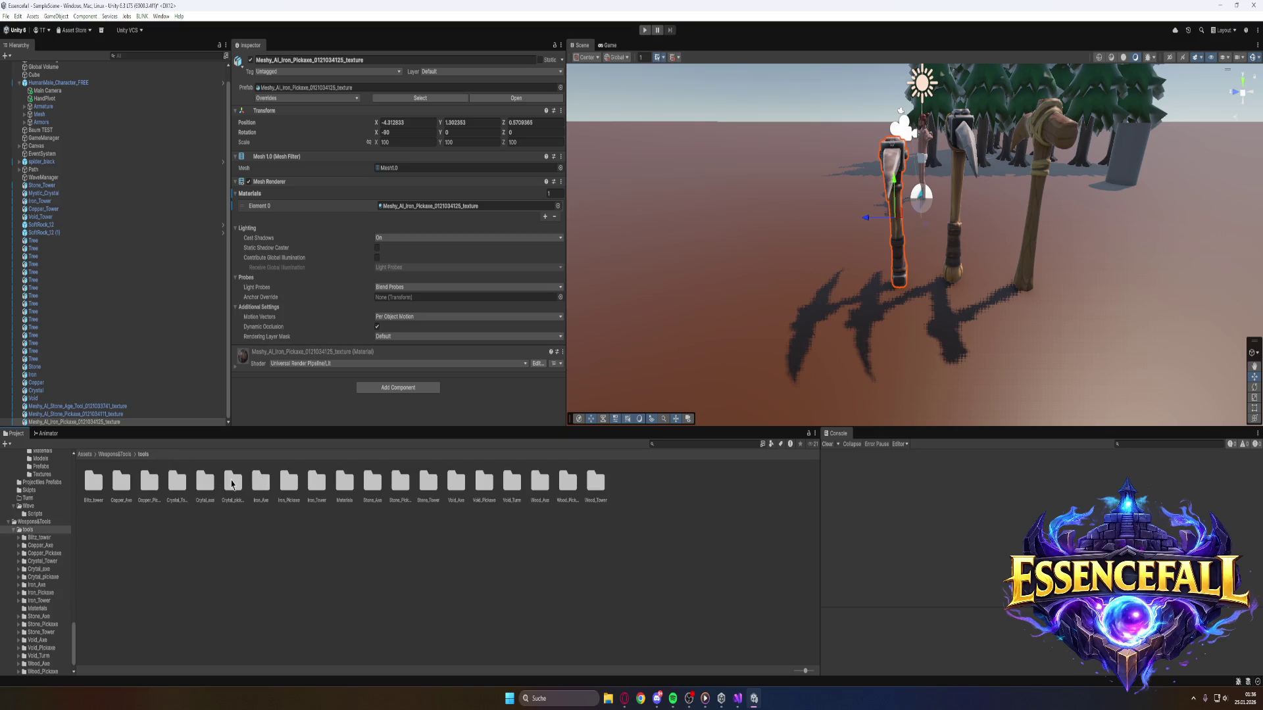
pyautogui.doubleClick(149, 484)
pyautogui.moveTo(121, 480)
pyautogui.mouseDown()
pyautogui.moveTo(727, 285)
pyautogui.moveTo(838, 296)
pyautogui.mouseUp()
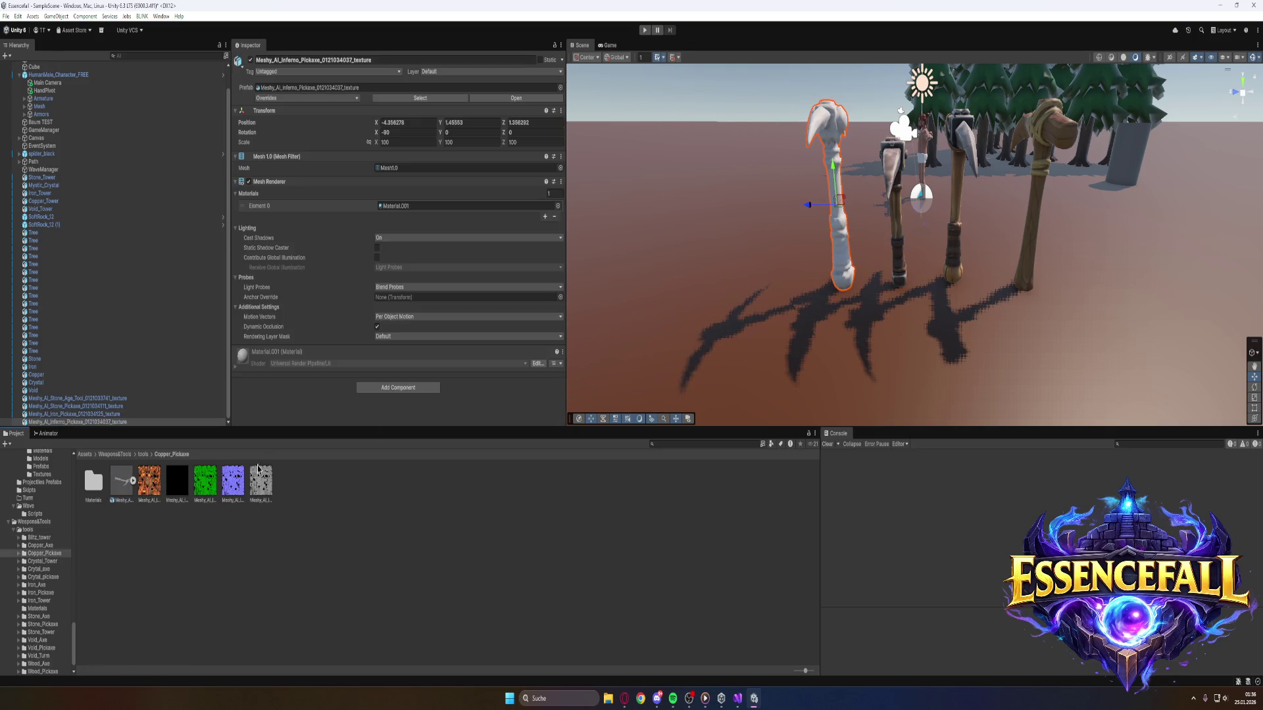
pyautogui.moveTo(833, 134); pyautogui.dragTo(833, 135)
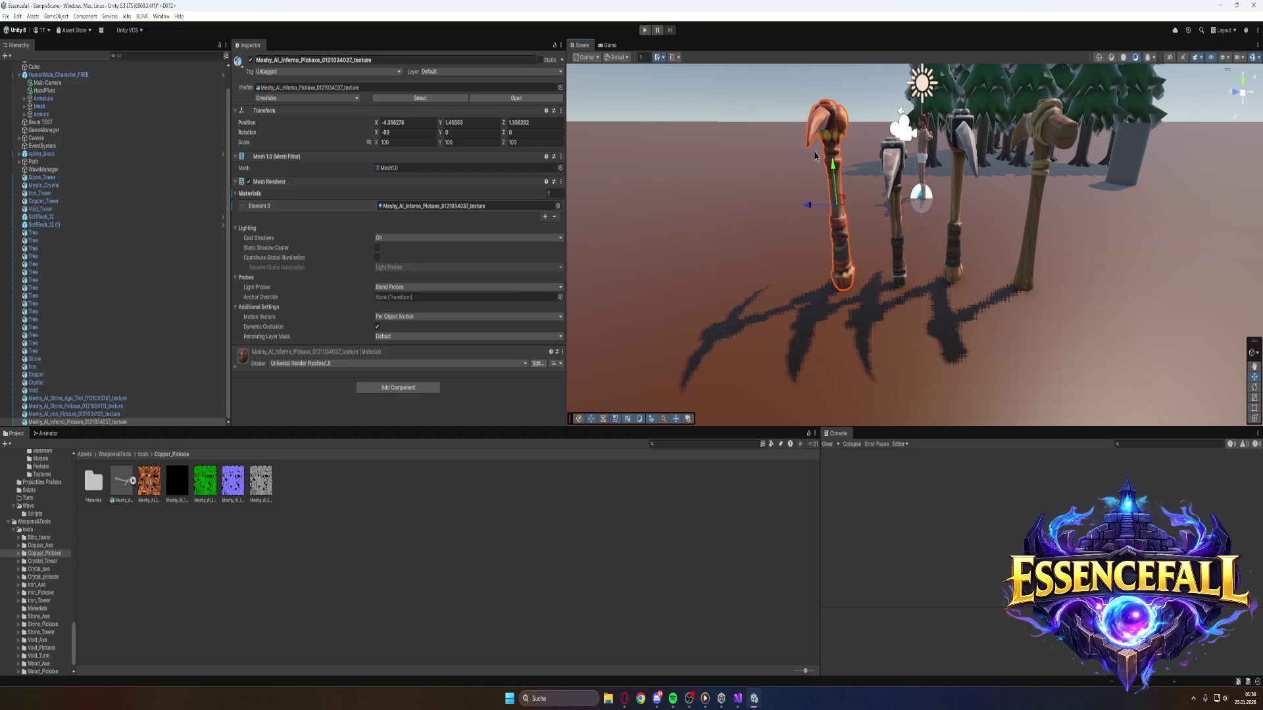
pyautogui.click(143, 455)
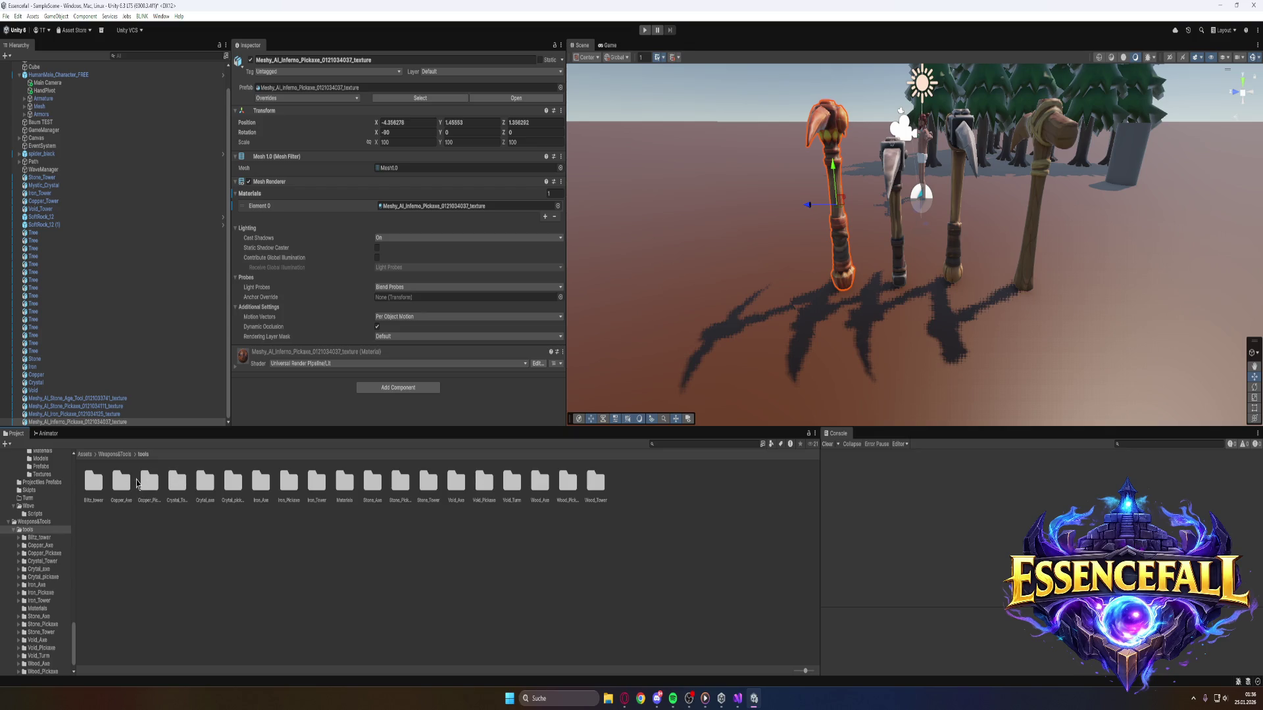
# Add the crystal and void pickaxes to the row, each wearing its texture material.
pyautogui.doubleClick(231, 484)
pyautogui.moveTo(121, 487)
pyautogui.mouseDown()
pyautogui.moveTo(559, 322)
pyautogui.moveTo(793, 288)
pyautogui.mouseUp()
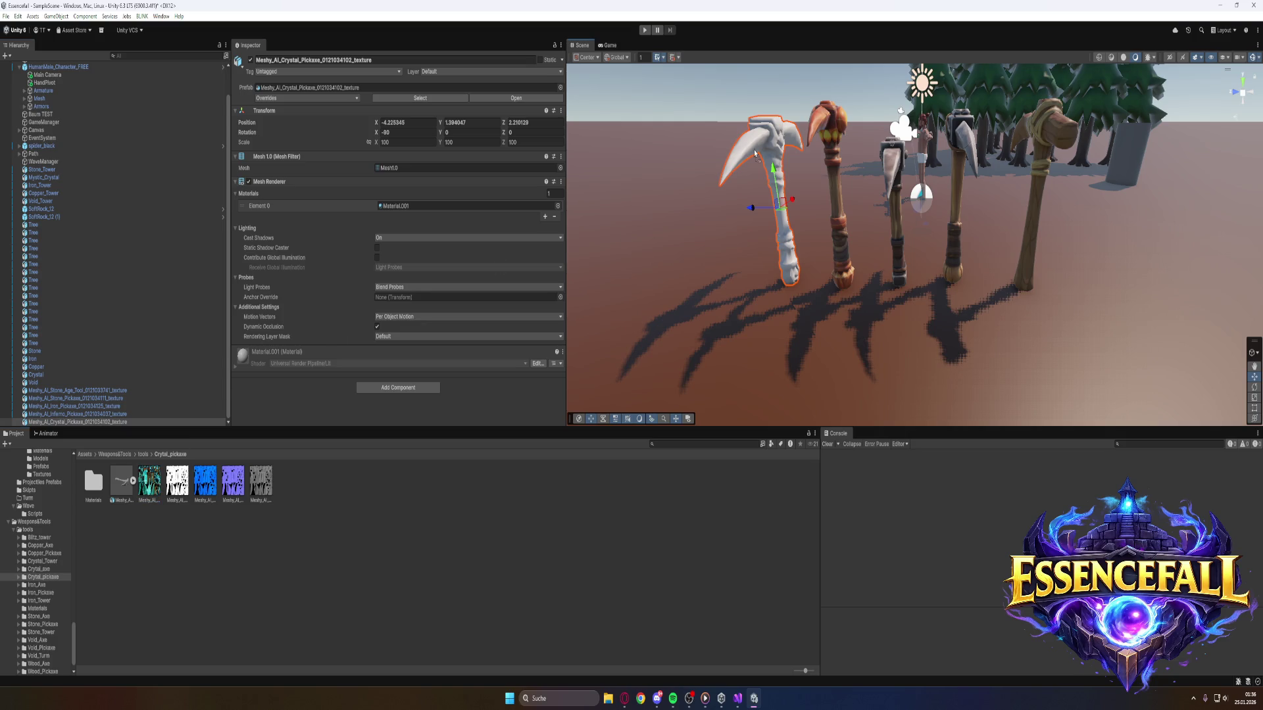
pyautogui.moveTo(754, 153); pyautogui.dragTo(757, 151)
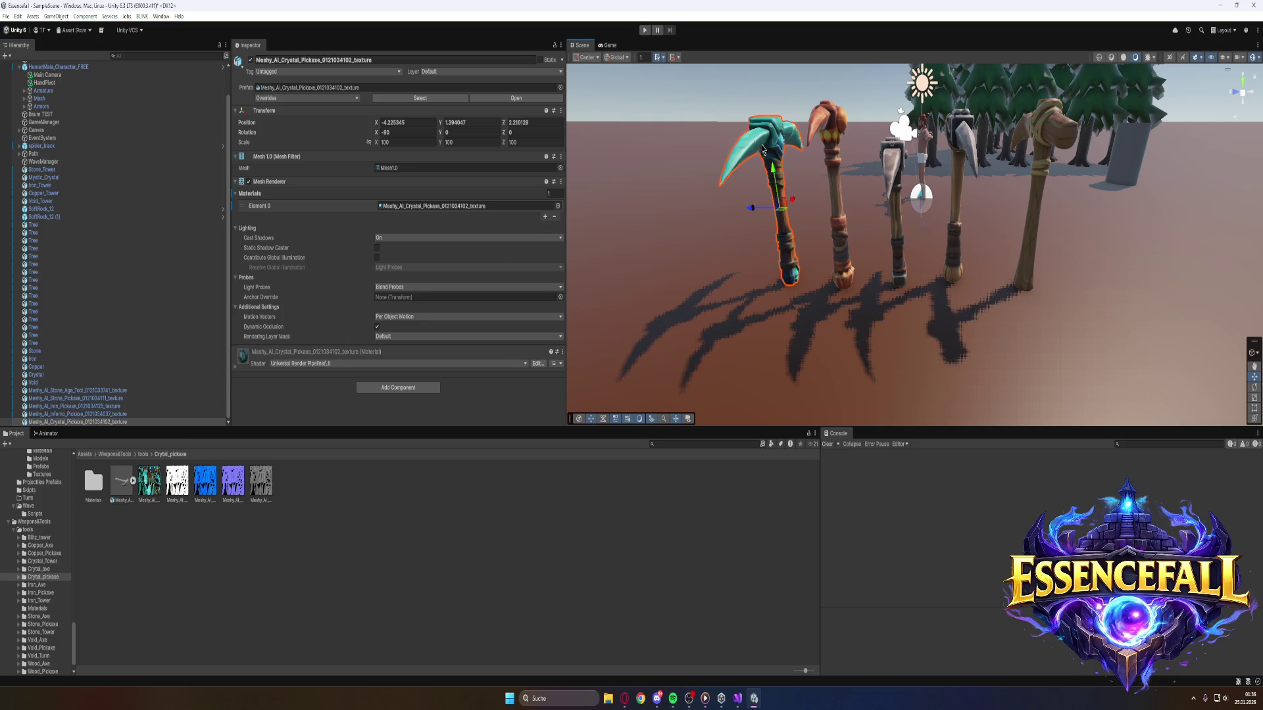
pyautogui.click(144, 454)
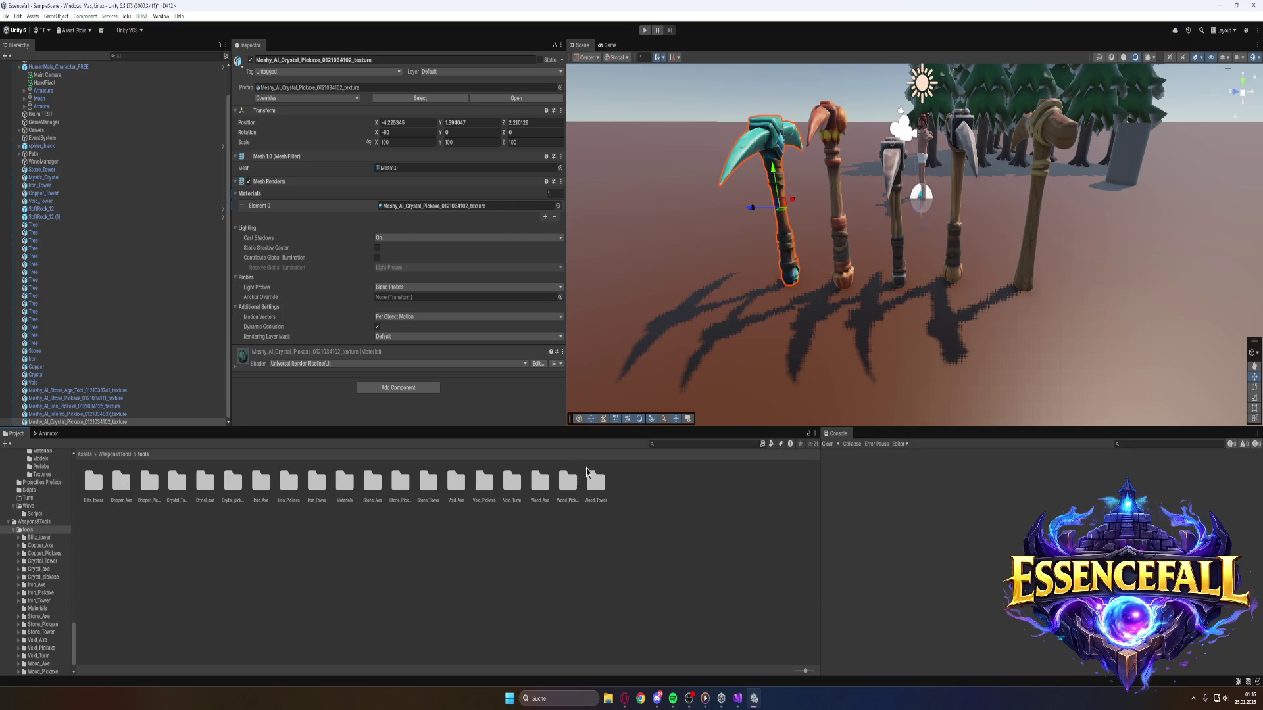
pyautogui.click(486, 488)
pyautogui.doubleClick(485, 488)
pyautogui.moveTo(122, 482); pyautogui.dragTo(731, 289)
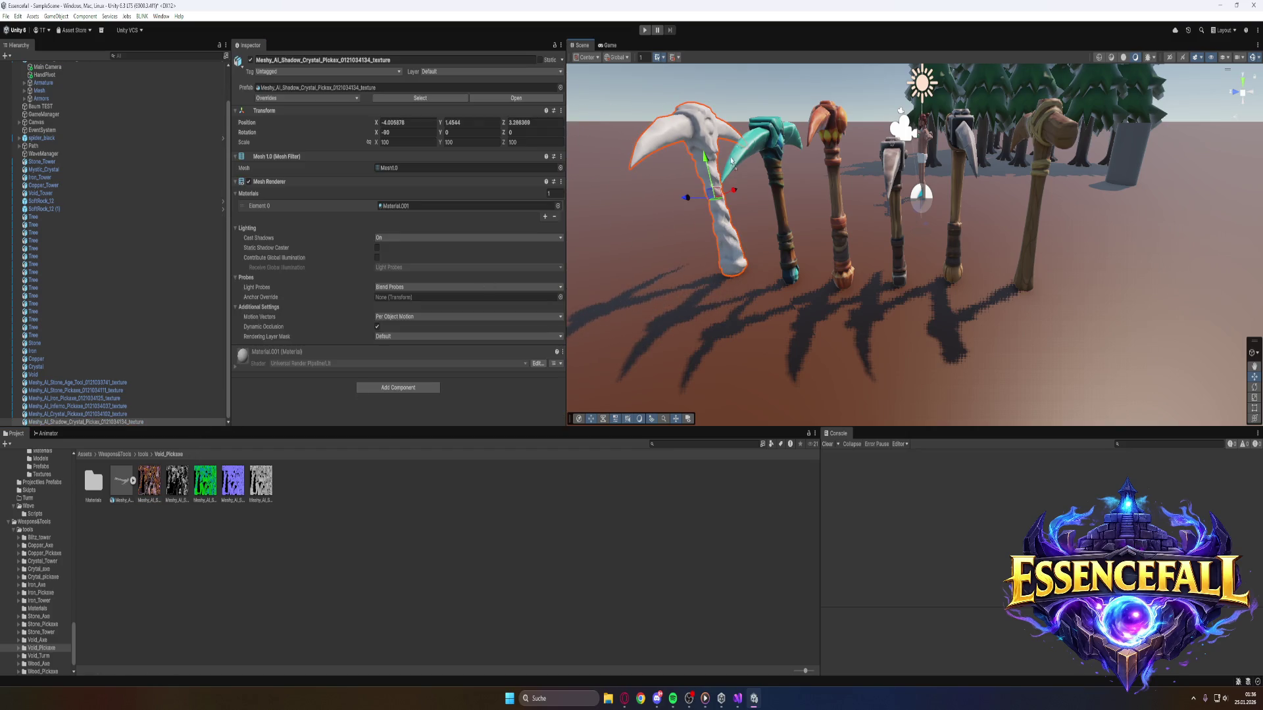
pyautogui.moveTo(701, 135); pyautogui.dragTo(703, 138)
pyautogui.moveTo(757, 191)
pyautogui.mouseDown()
pyautogui.moveTo(928, 322)
pyautogui.moveTo(991, 320)
pyautogui.moveTo(1062, 348)
pyautogui.moveTo(1209, 337)
pyautogui.moveTo(1113, 353)
pyautogui.mouseUp()
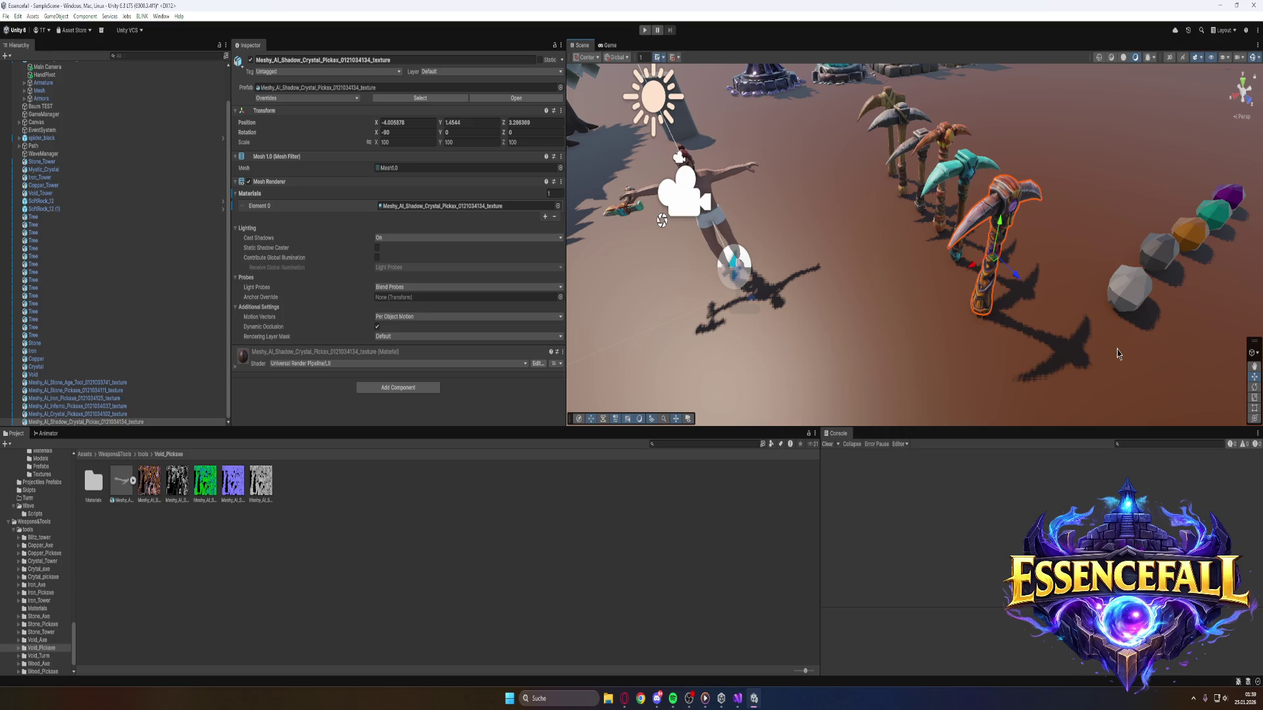
pyautogui.moveTo(1117, 354); pyautogui.dragTo(1091, 359)
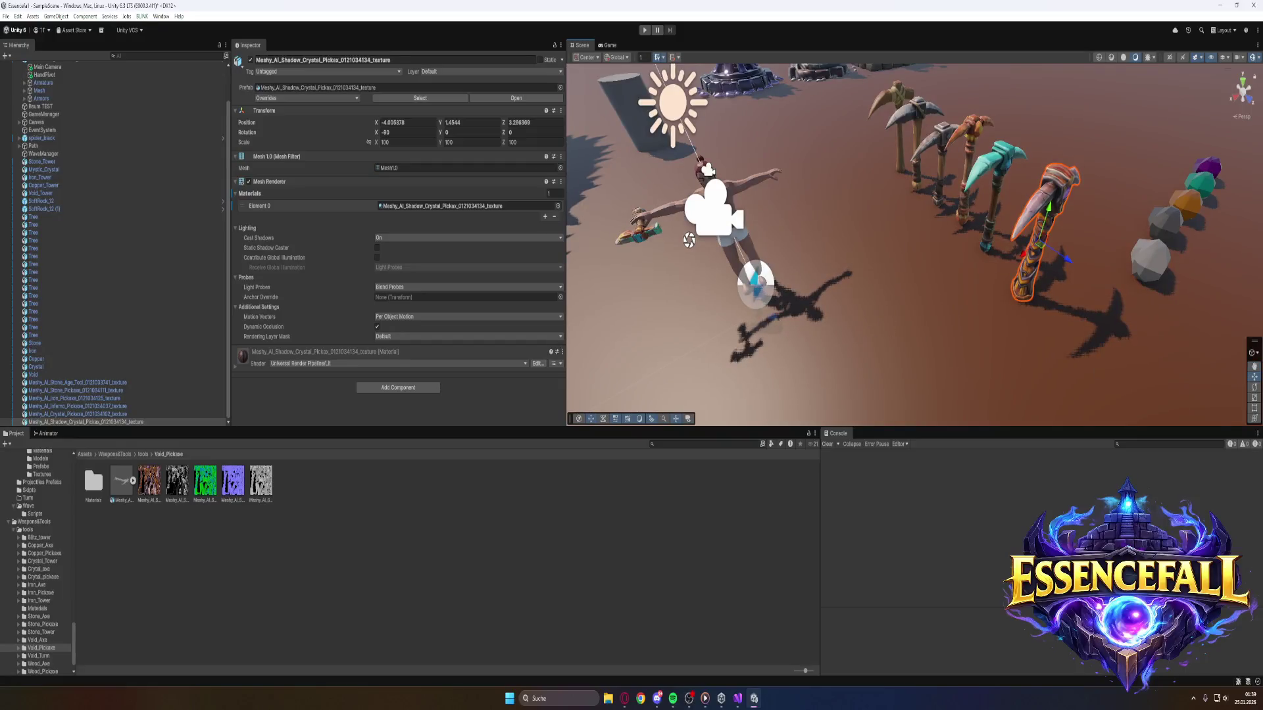
pyautogui.hotkey('alt', 'Tab')
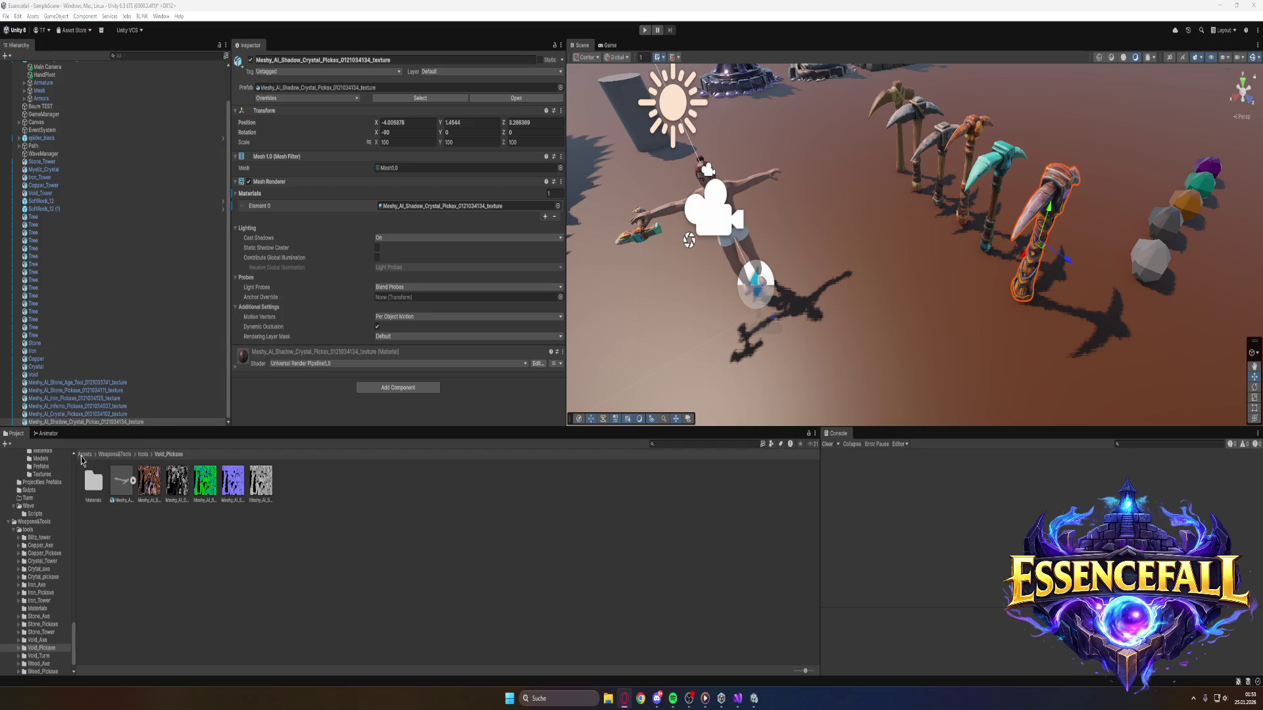
# Browse to Assets/Character/Scripts and view the HarvestNode script's code.
pyautogui.click(86, 455)
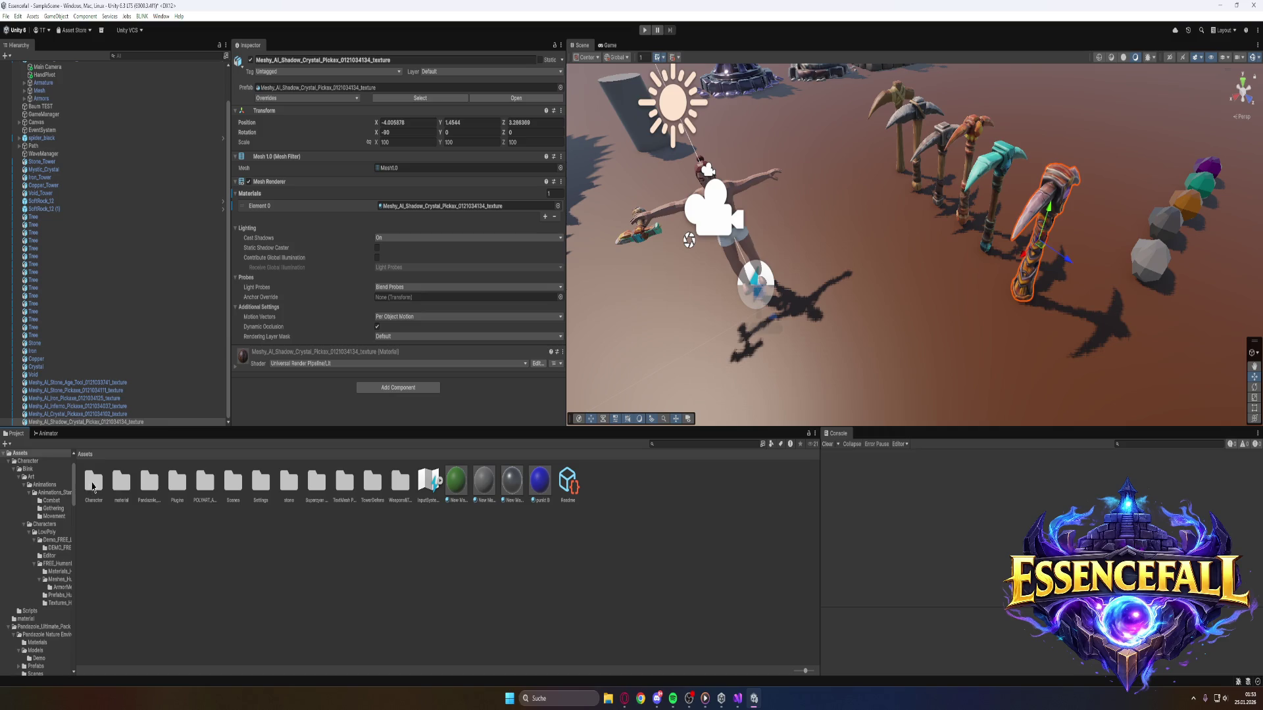
pyautogui.doubleClick(93, 484)
pyautogui.click(122, 483)
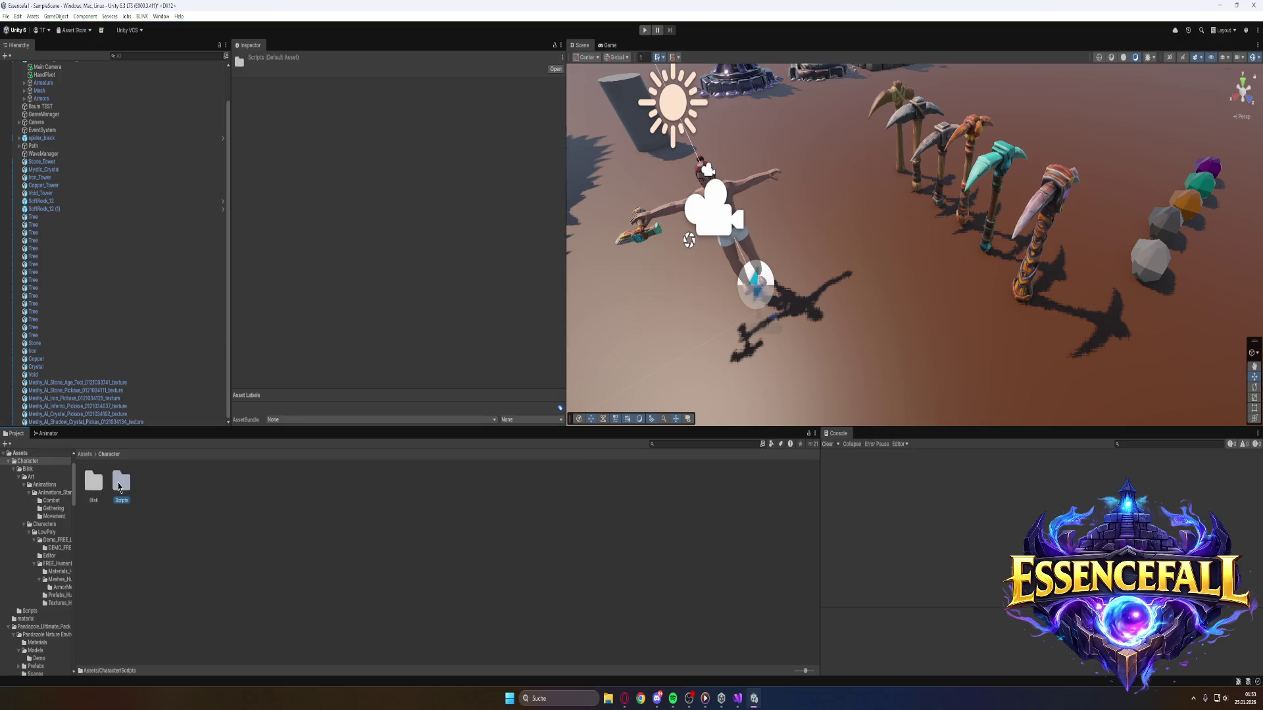
pyautogui.doubleClick(123, 484)
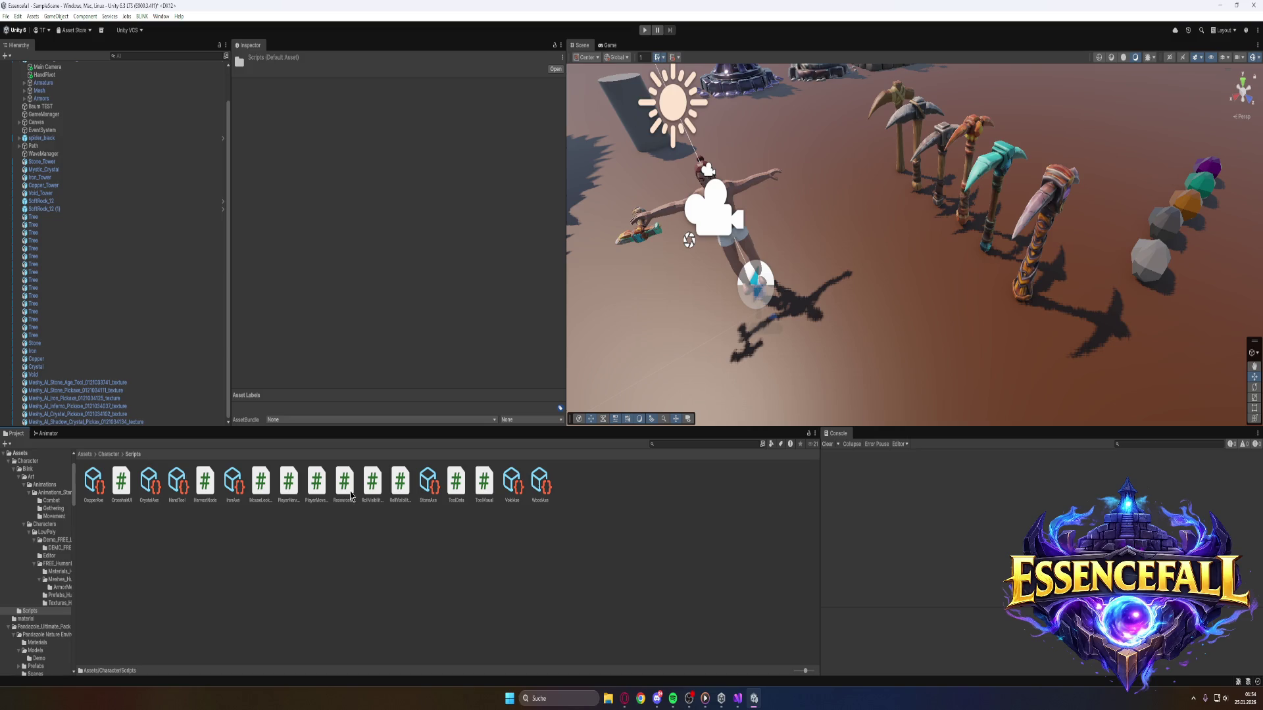
pyautogui.click(207, 504)
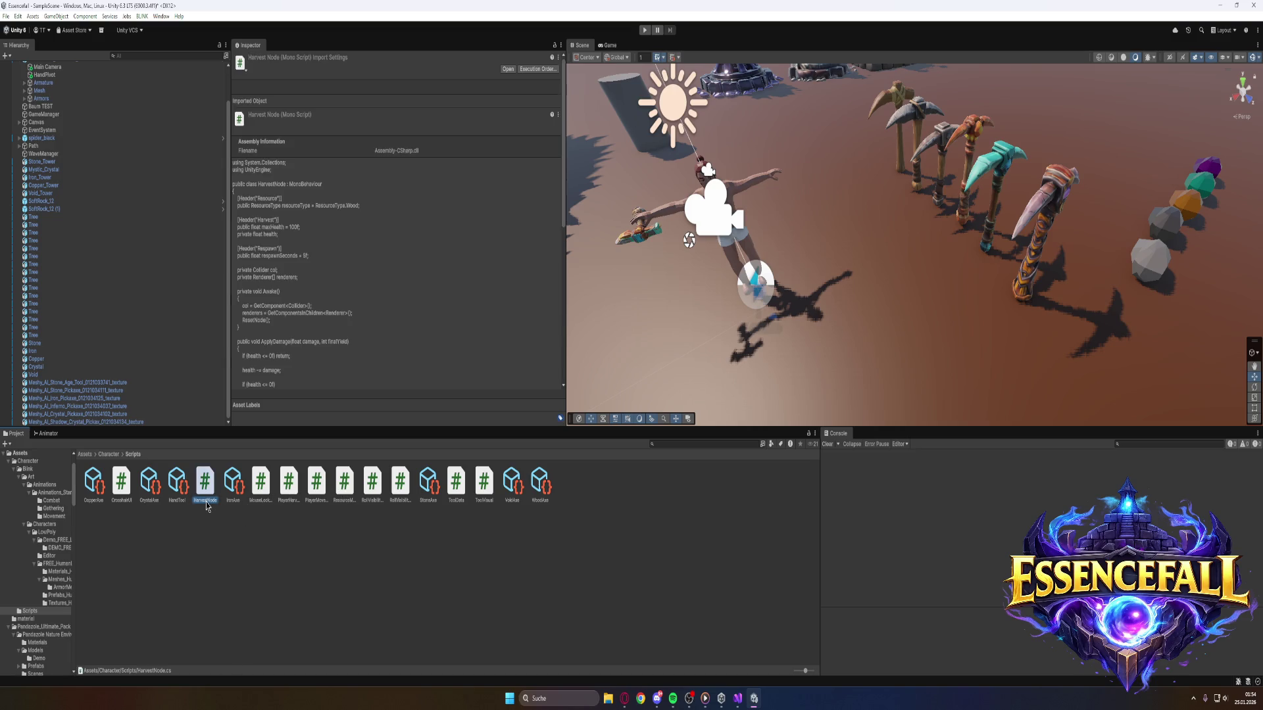
pyautogui.doubleClick(206, 483)
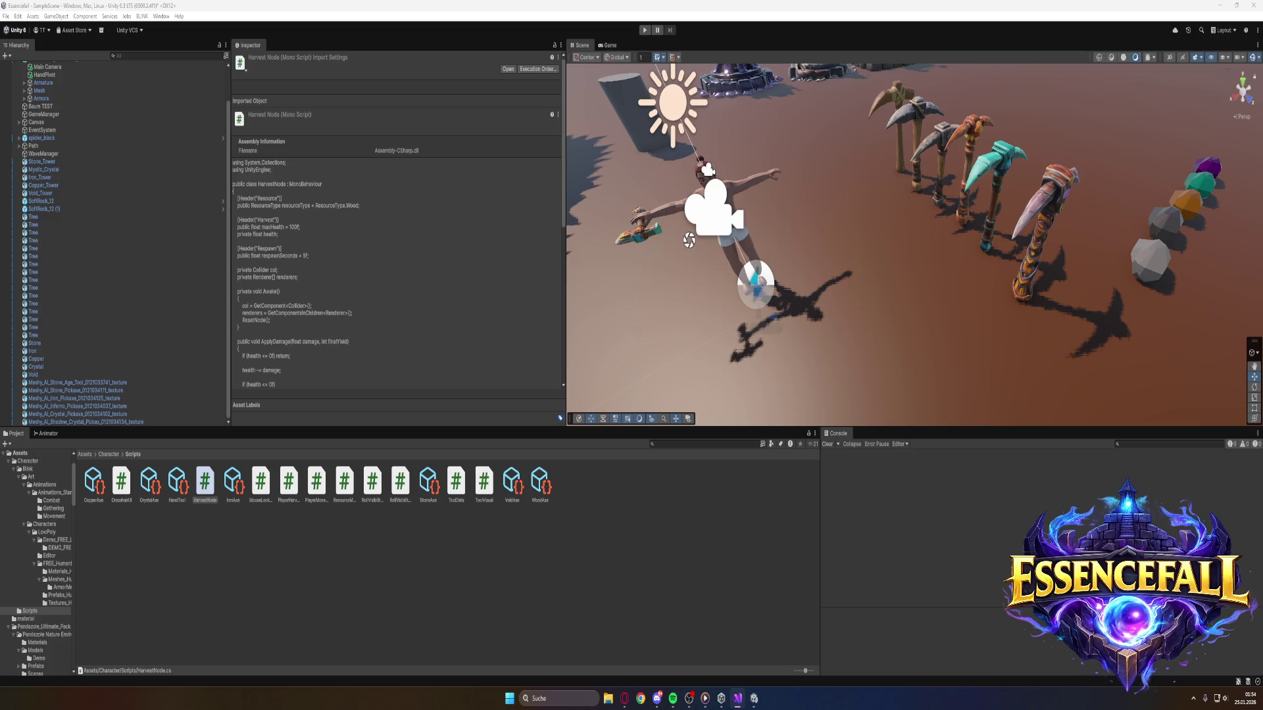
pyautogui.hotkey('alt', 'Tab')
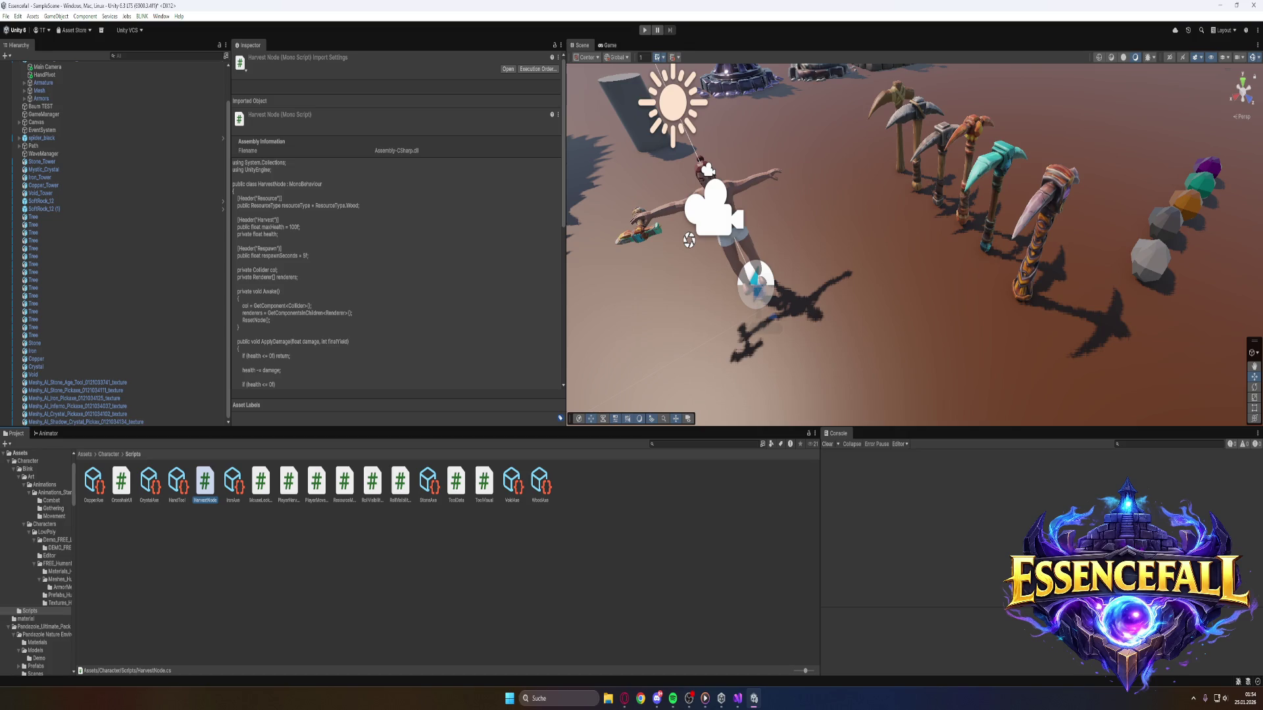
pyautogui.hotkey('alt', 'Tab')
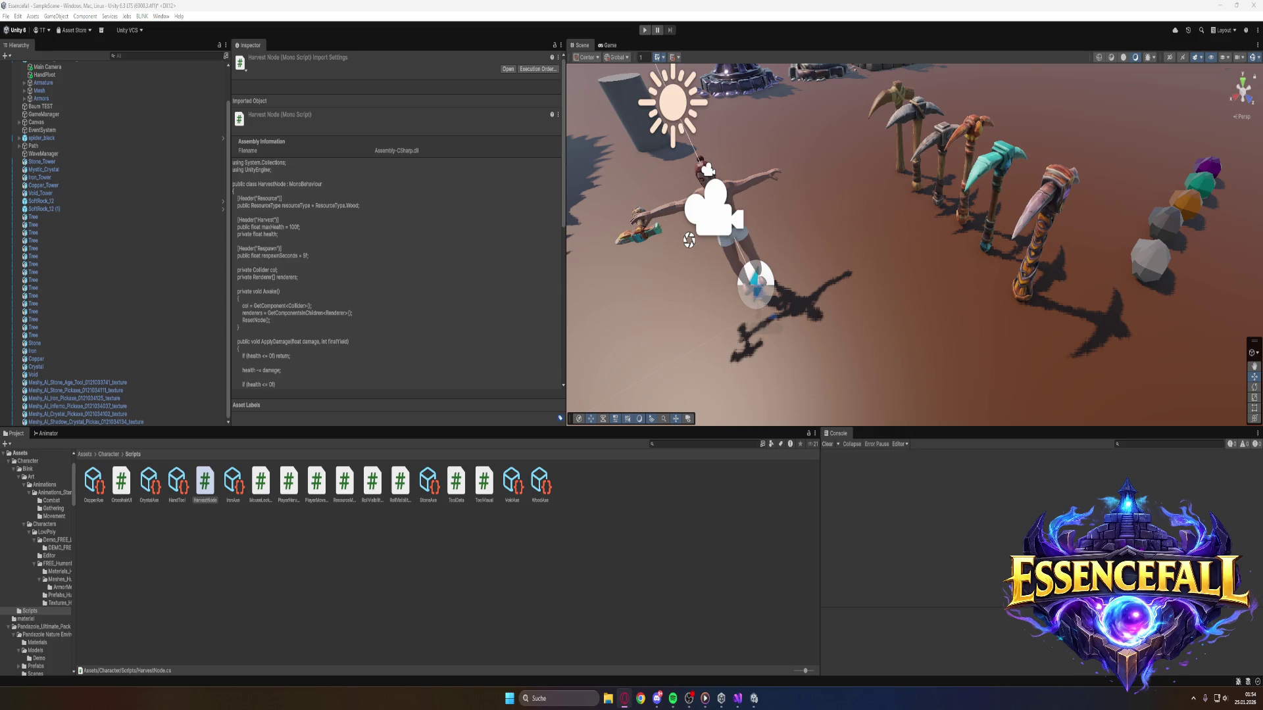
pyautogui.click(343, 486)
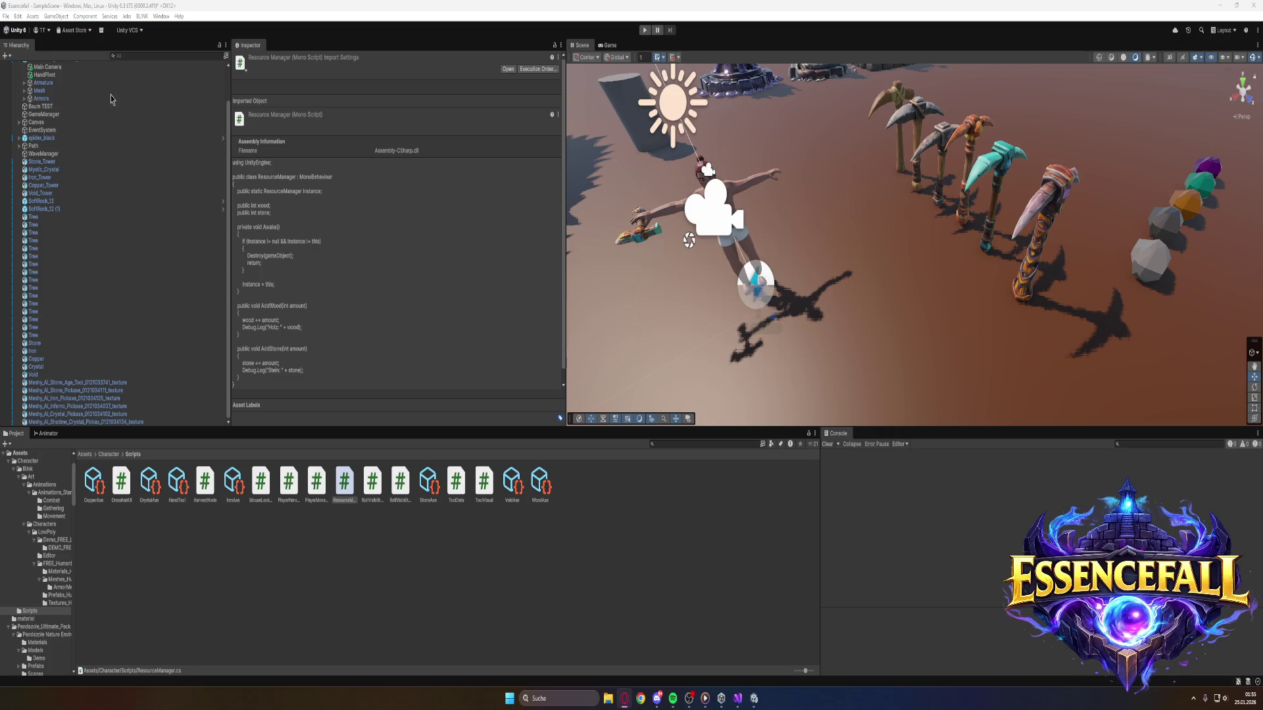
# Scroll up through the ResourceManager script's code.
pyautogui.scroll(3, 100, 150)
# Select HumanMale_Character_FREE, find its six Player Harvester tool slots, and open the PlayerHarvester script.
pyautogui.click(50, 97)
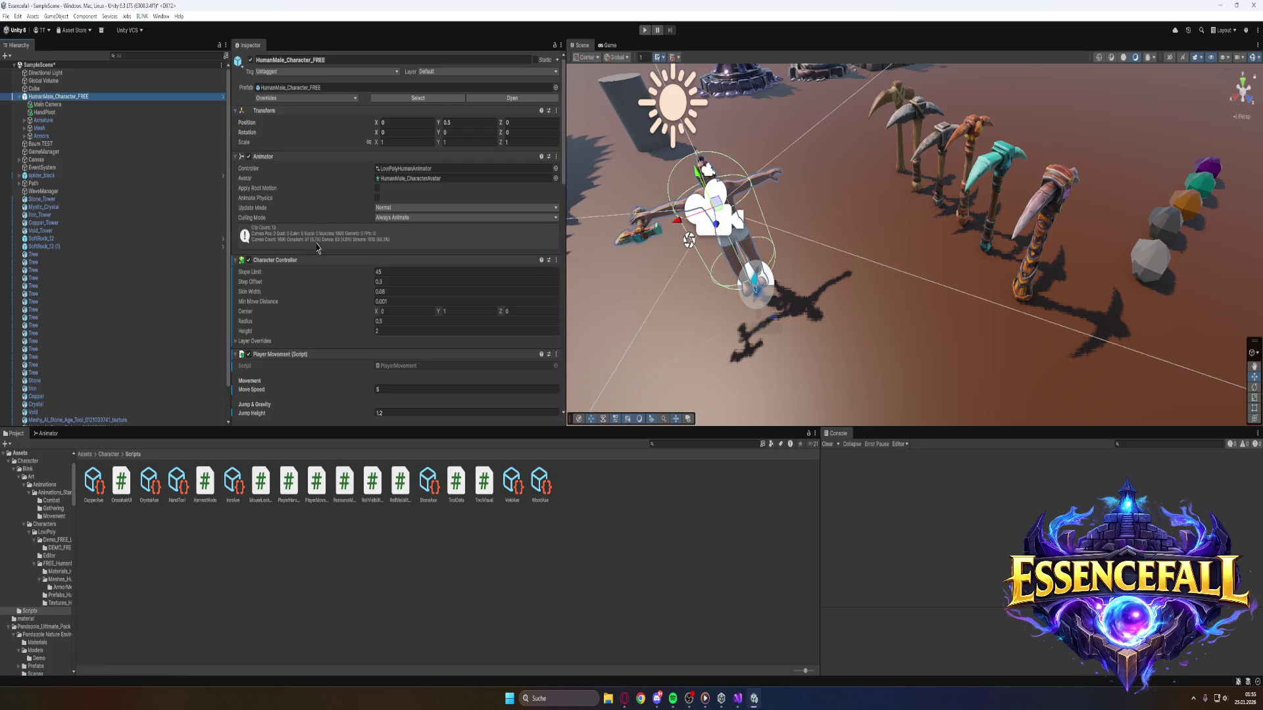
pyautogui.scroll(-5, 298, 284)
pyautogui.scroll(-5, 303, 286)
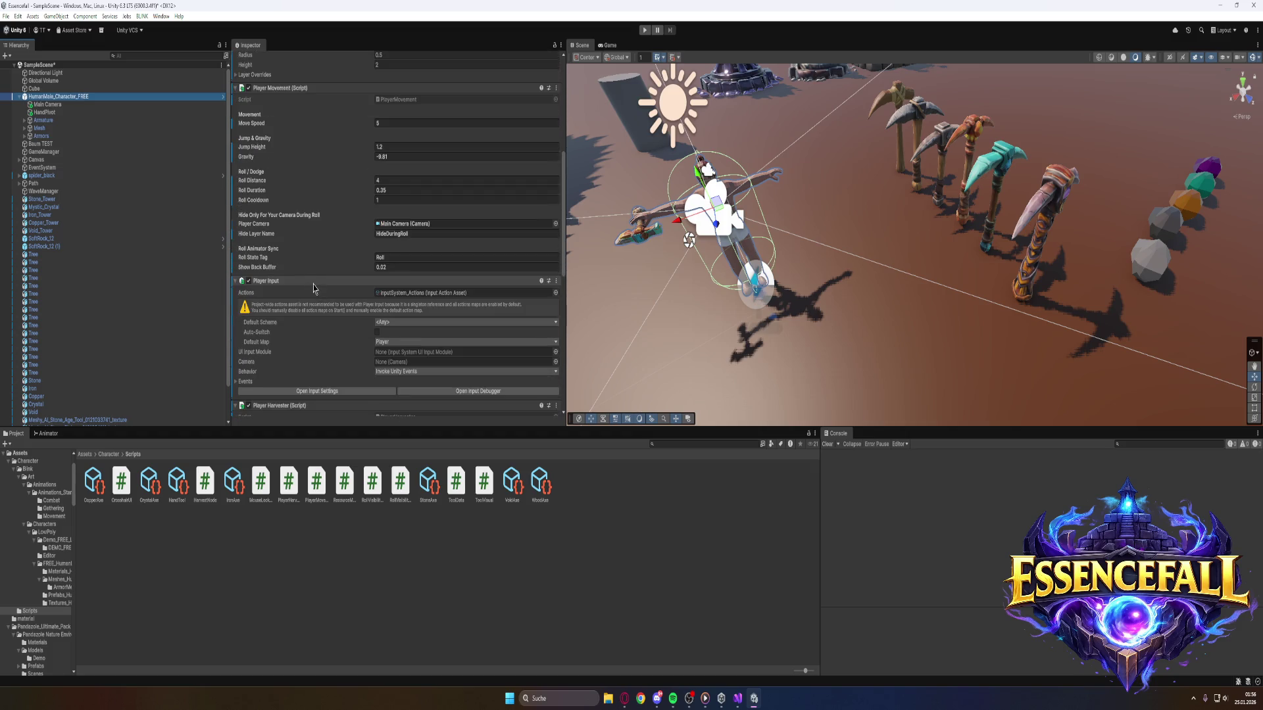
pyautogui.scroll(-1, 315, 290)
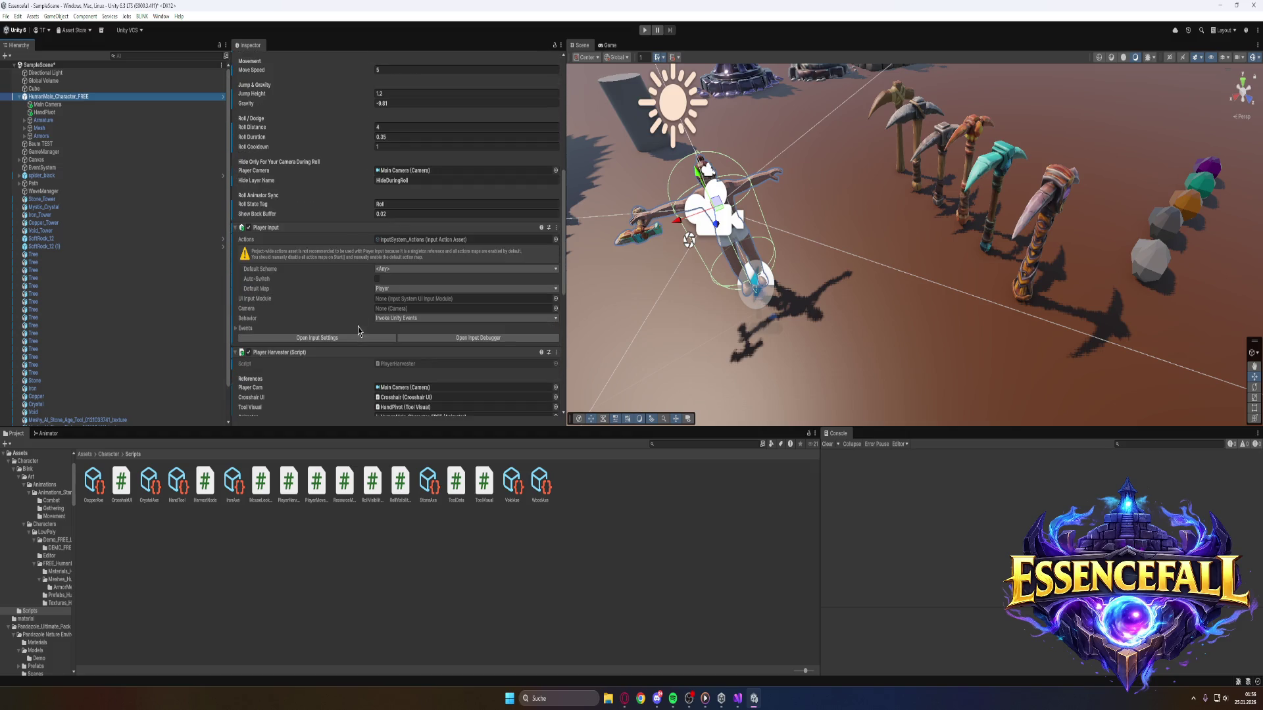
pyautogui.scroll(-3, 339, 322)
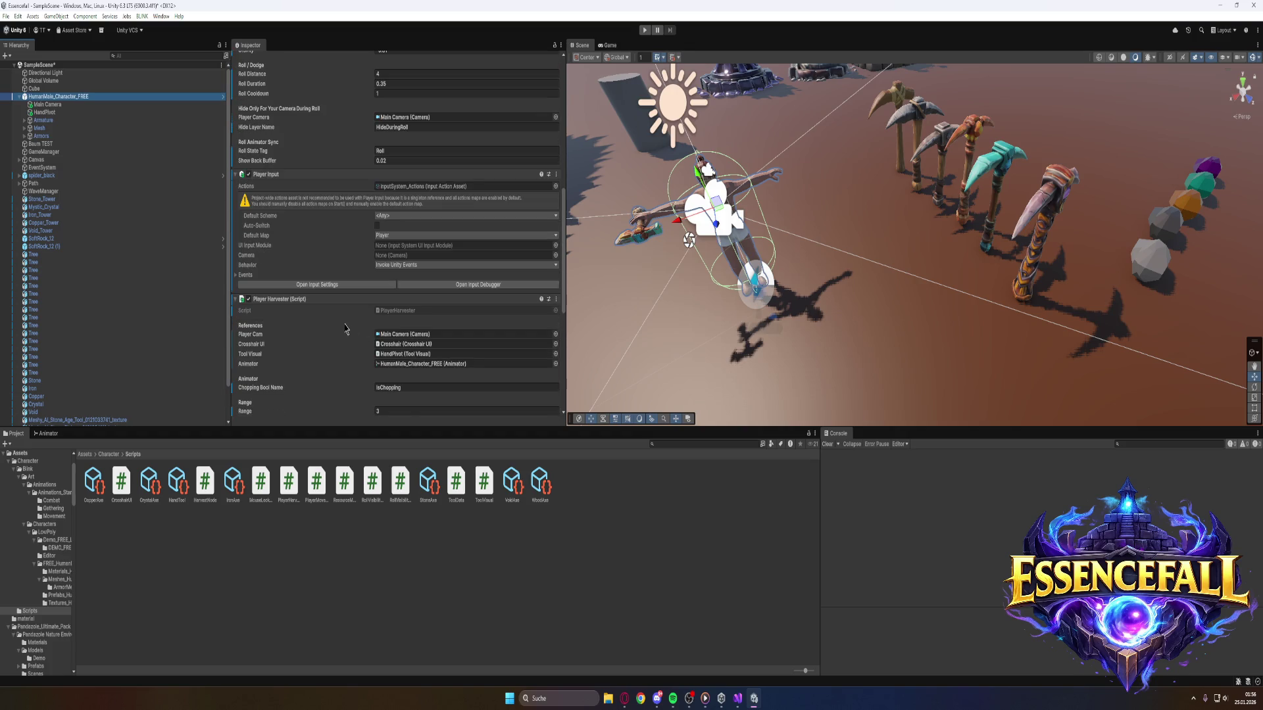
pyautogui.scroll(-7, 339, 332)
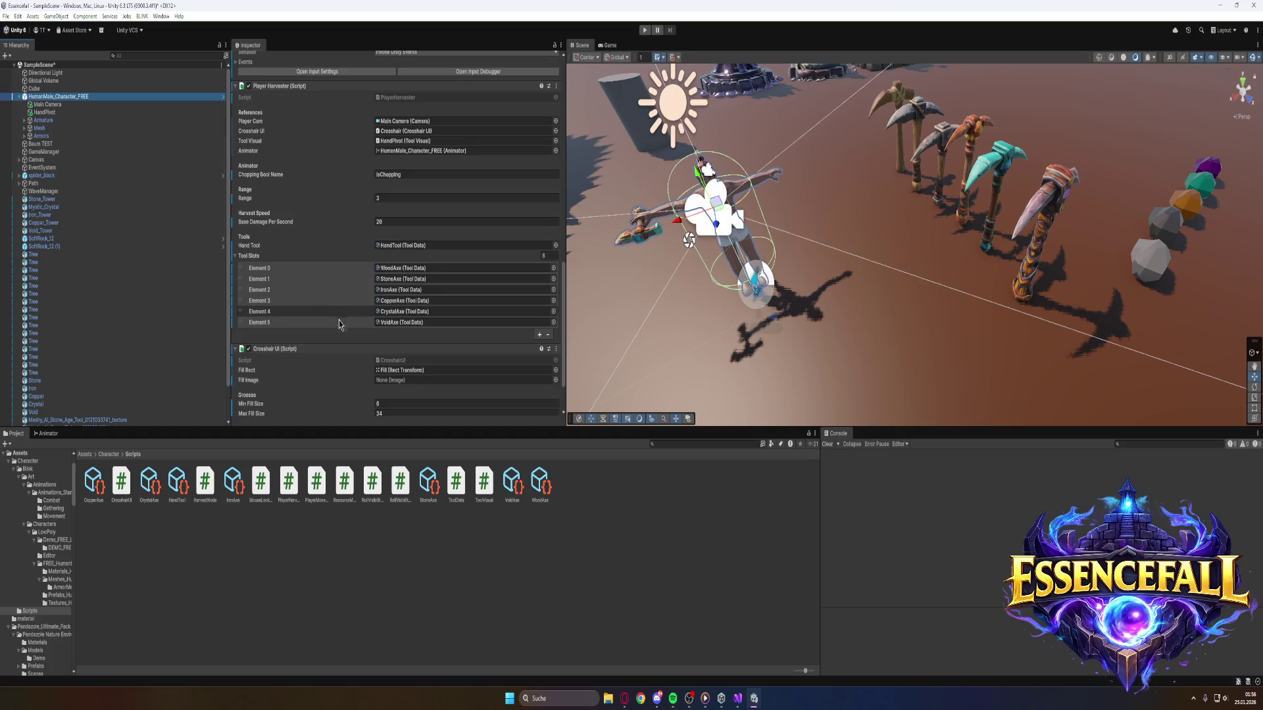
pyautogui.scroll(2, 330, 343)
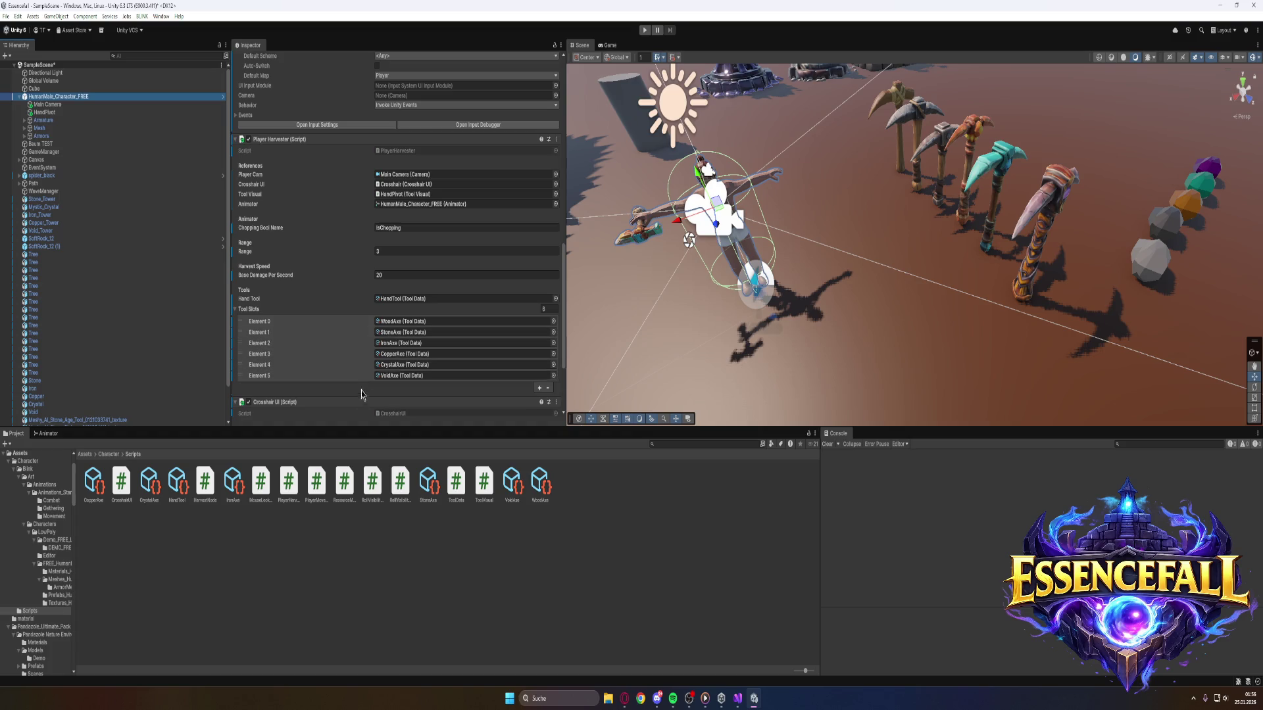
pyautogui.doubleClick(289, 482)
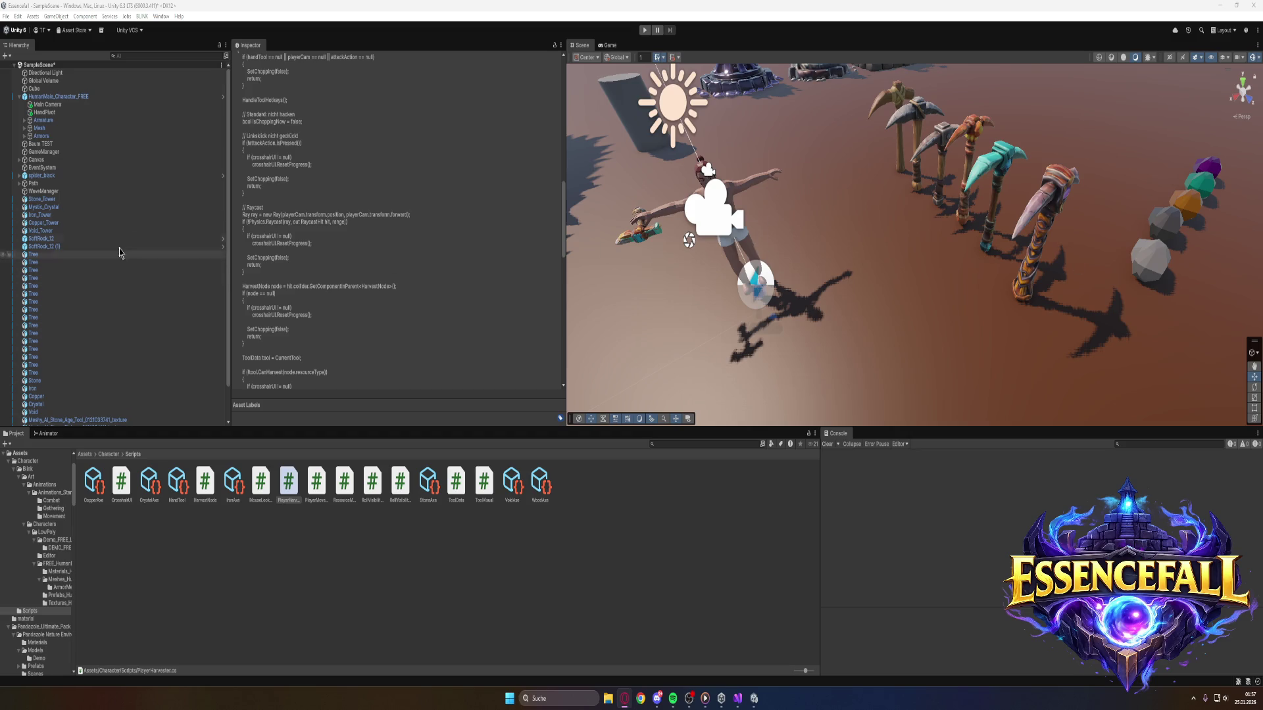
# Reselect HumanMale_Character_FREE in the Hierarchy.
pyautogui.click(72, 97)
# Review Player Movement (move speed 5, gravity -9.81), Player Input and Player Harvester components.
pyautogui.scroll(-6, 316, 282)
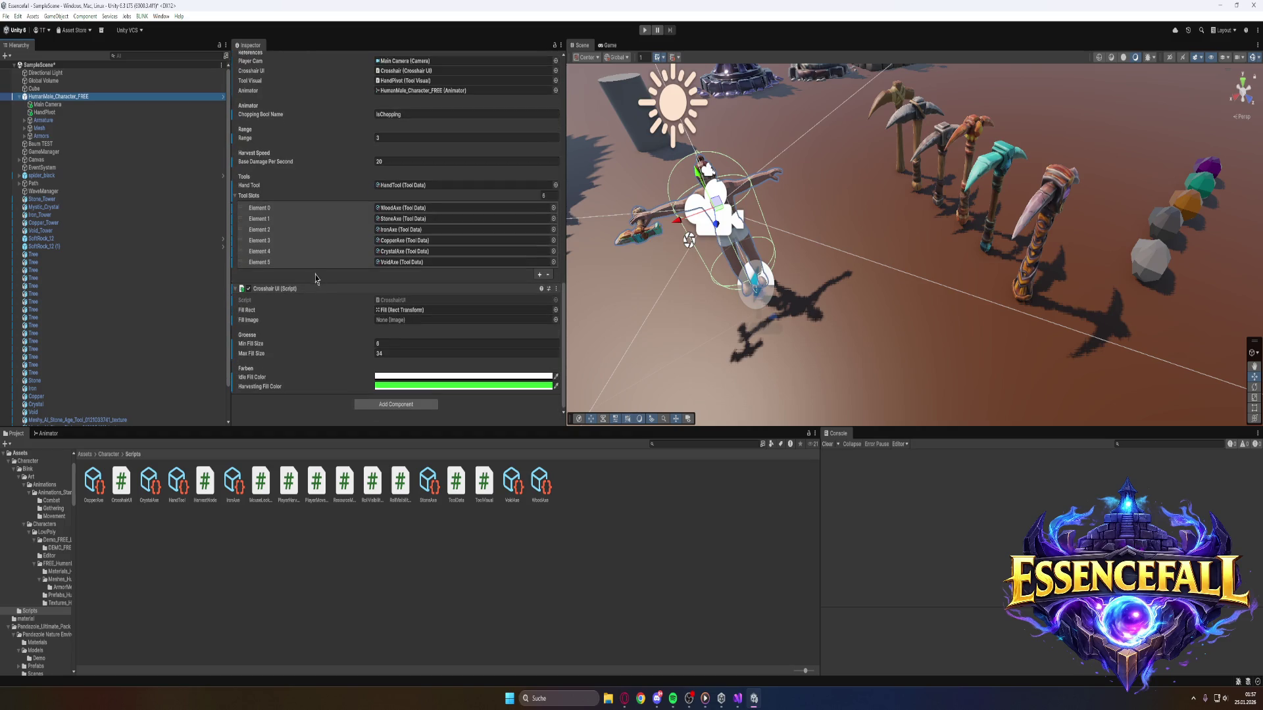
pyautogui.scroll(2, 315, 268)
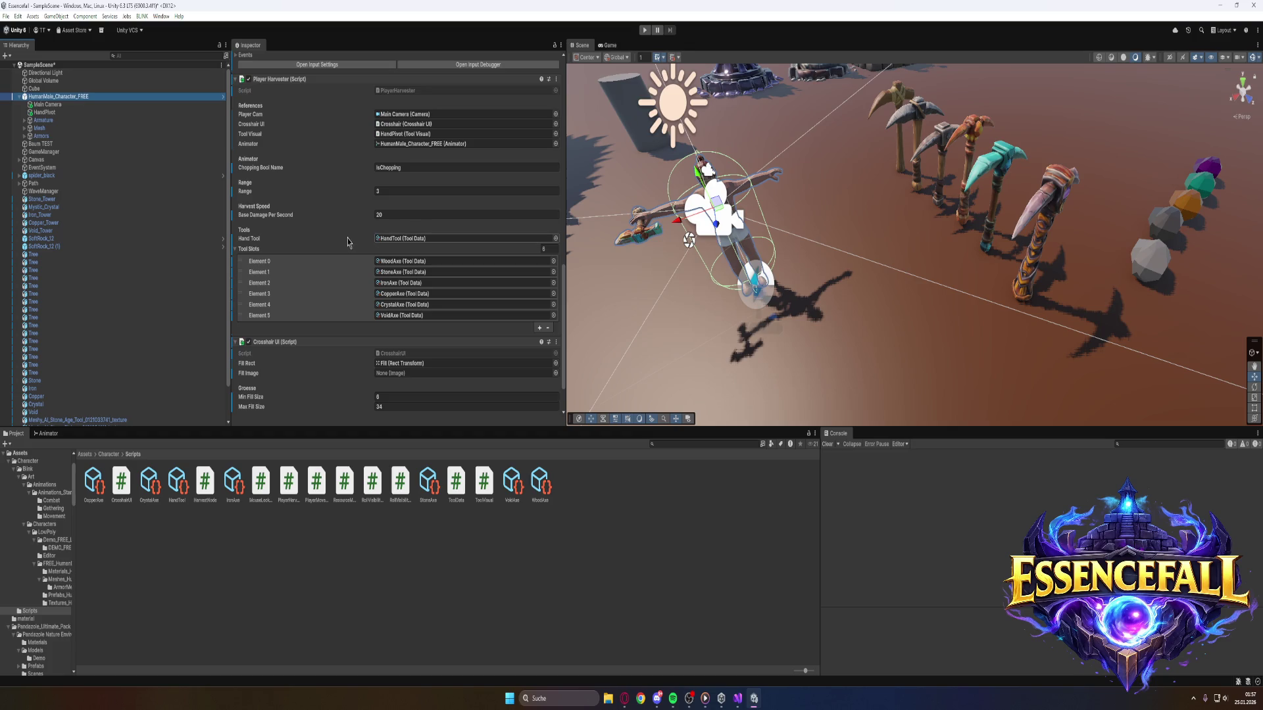
pyautogui.scroll(3, 331, 234)
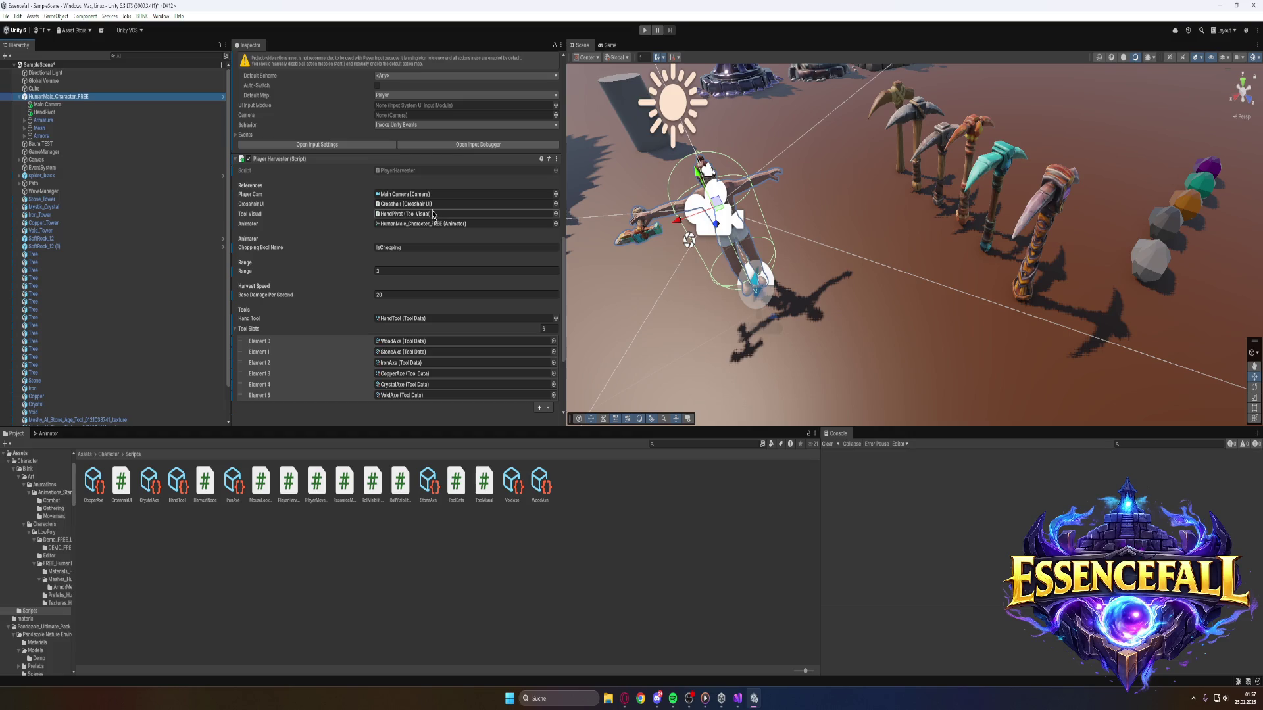
pyautogui.scroll(2, 324, 197)
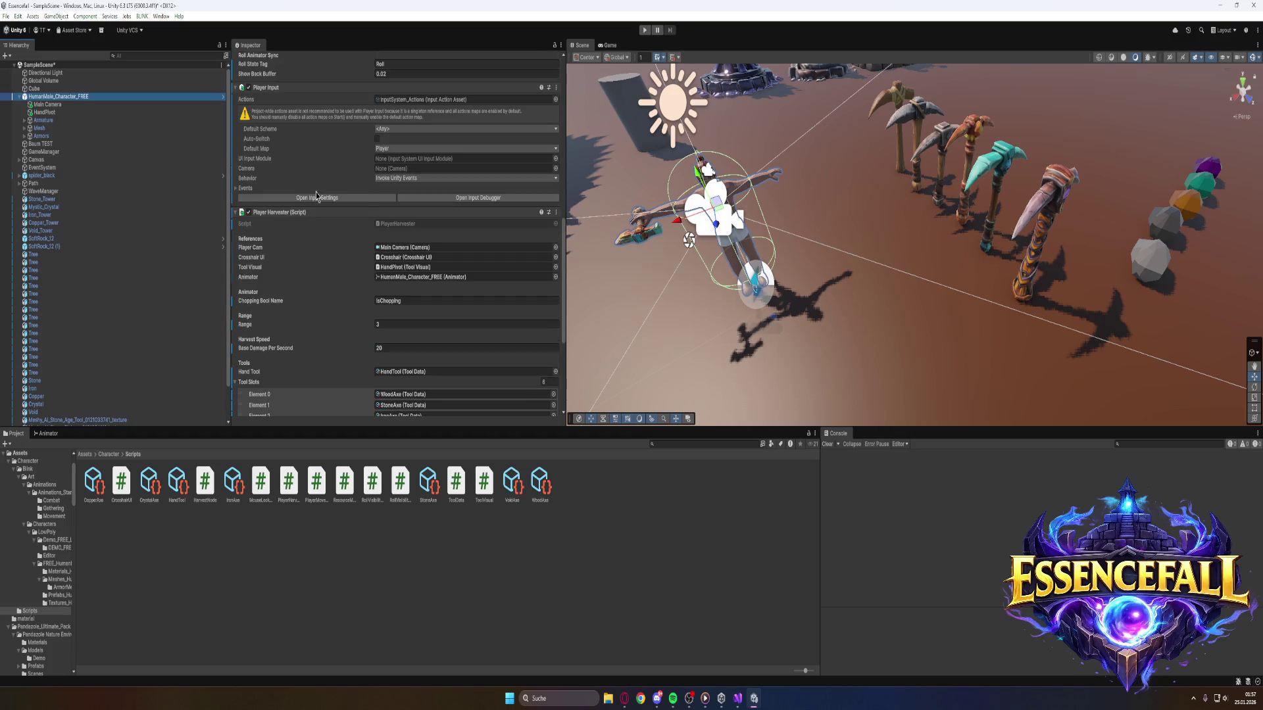
pyautogui.scroll(-3, 288, 361)
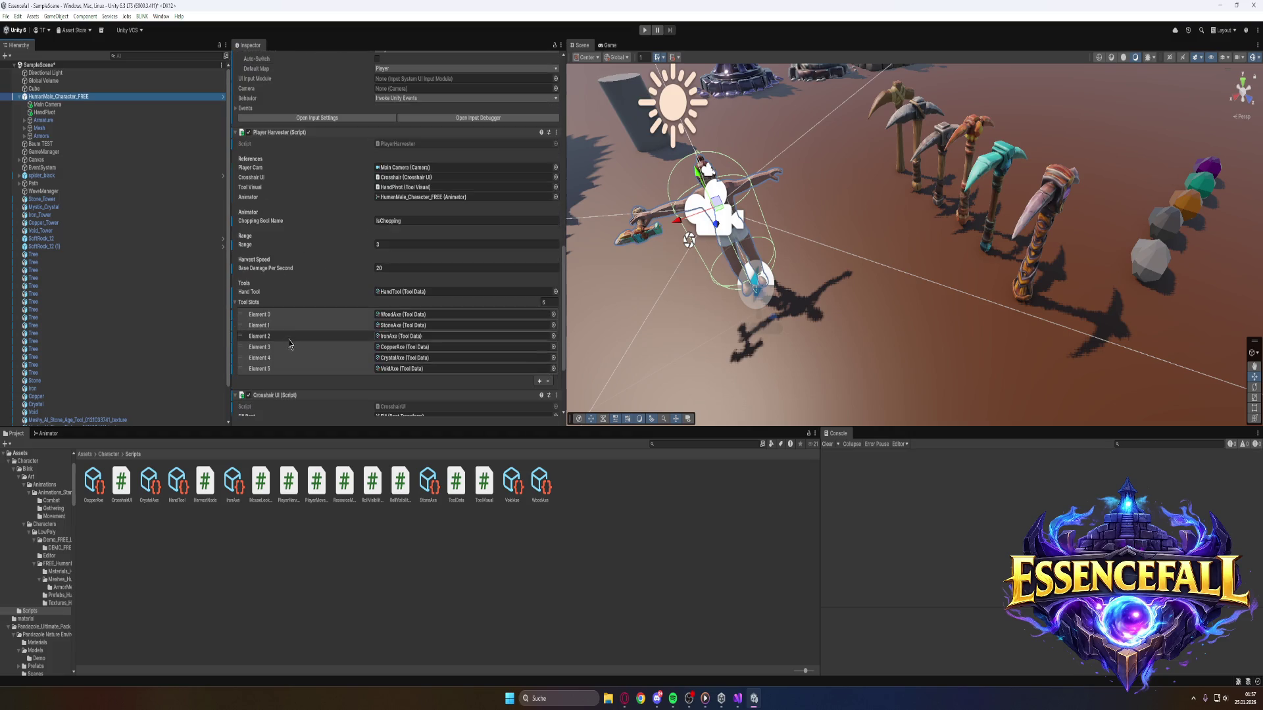
pyautogui.scroll(-4, 323, 314)
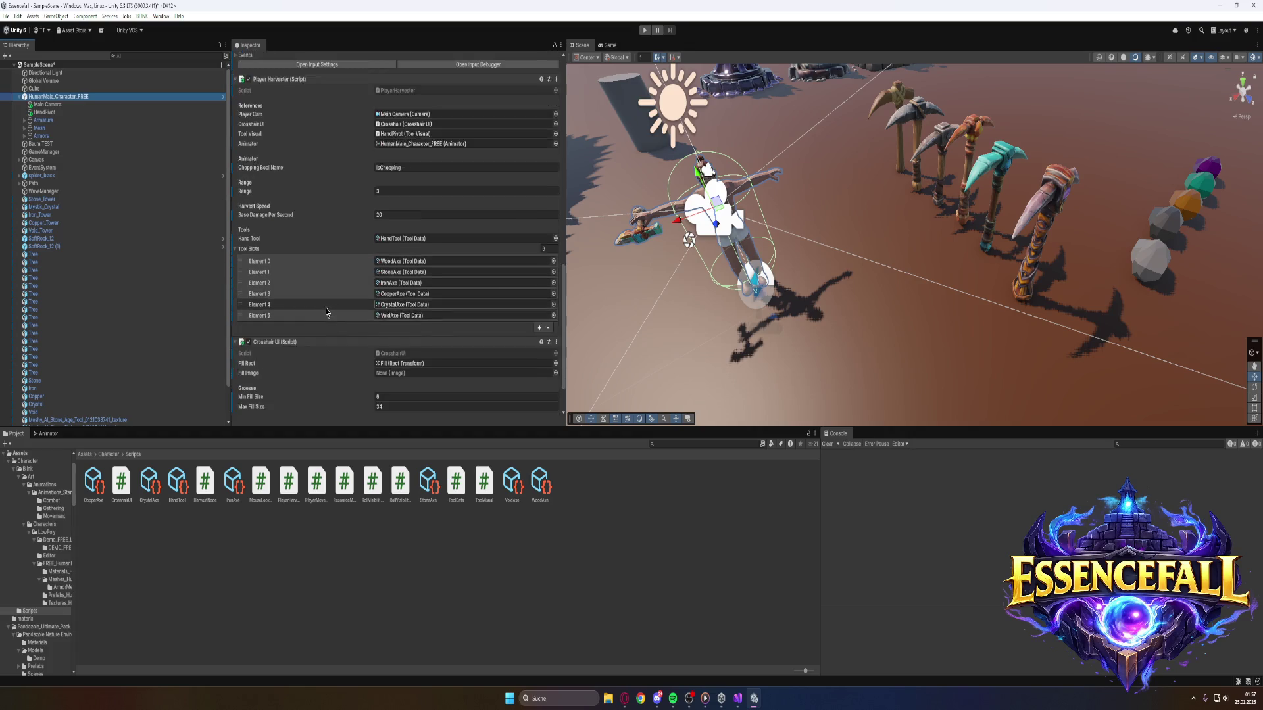
pyautogui.scroll(12, 334, 310)
pyautogui.scroll(5, 323, 296)
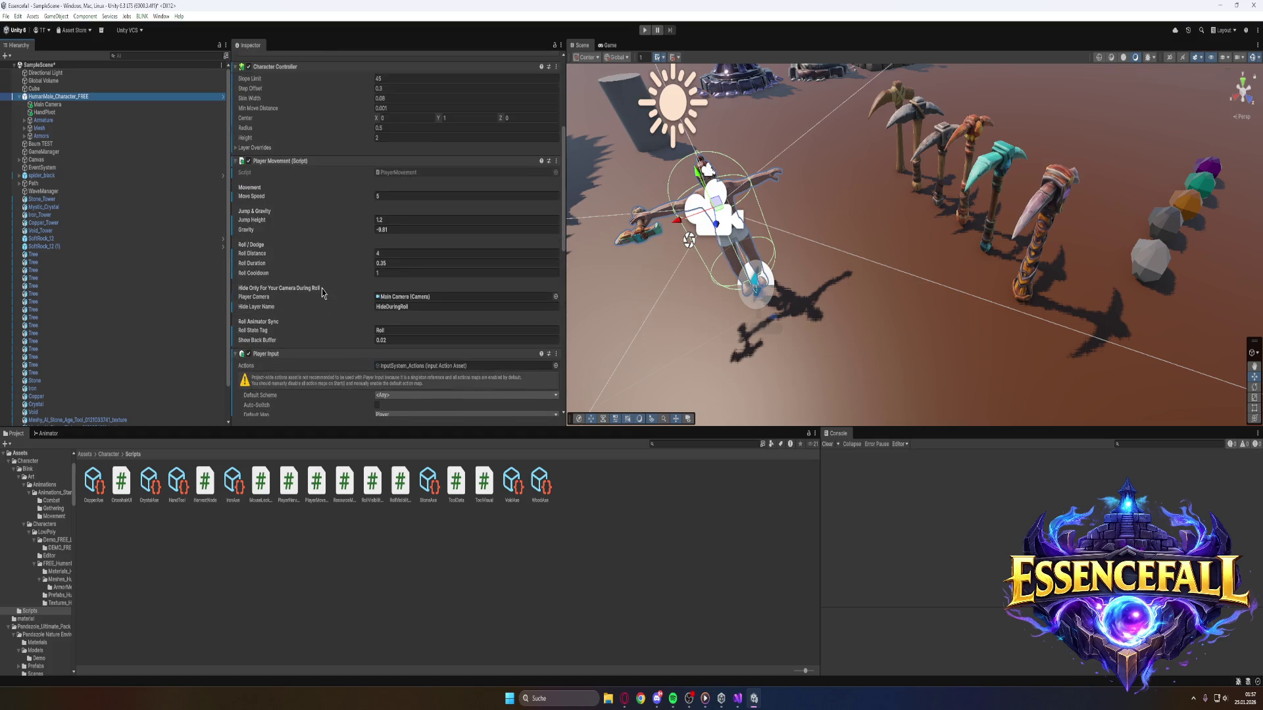
pyautogui.scroll(-2, 322, 292)
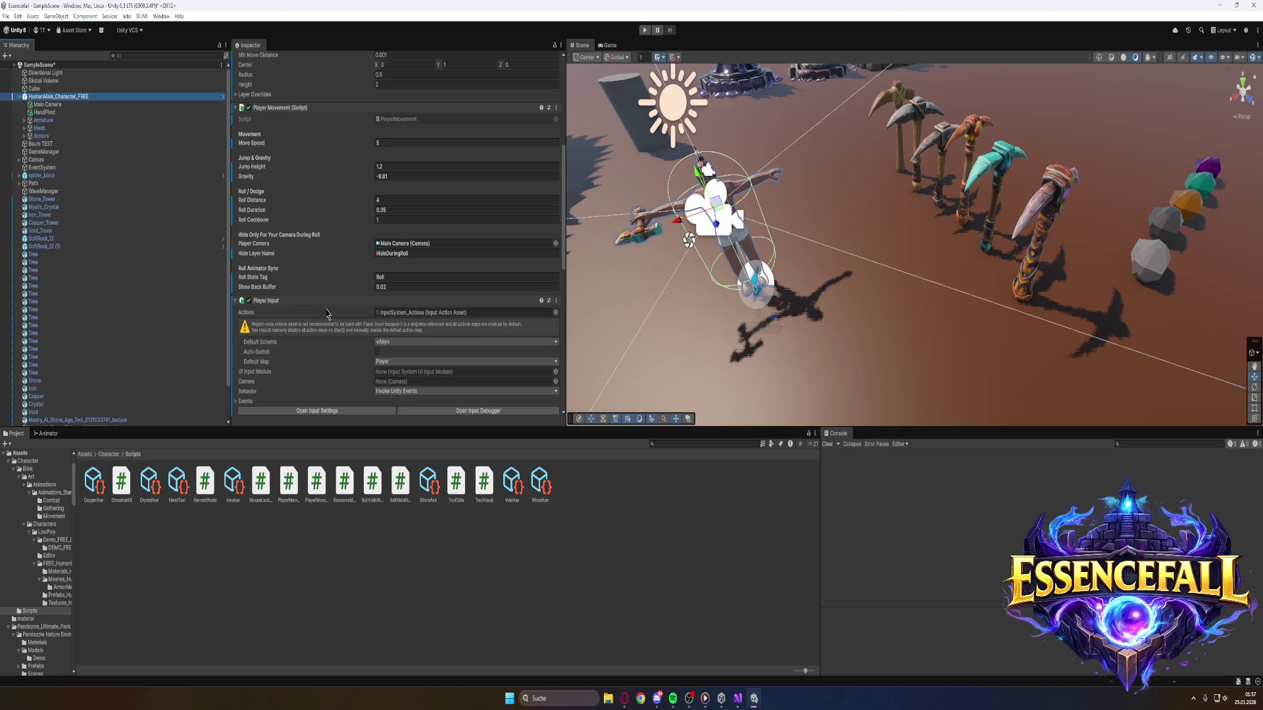
pyautogui.scroll(-6, 326, 306)
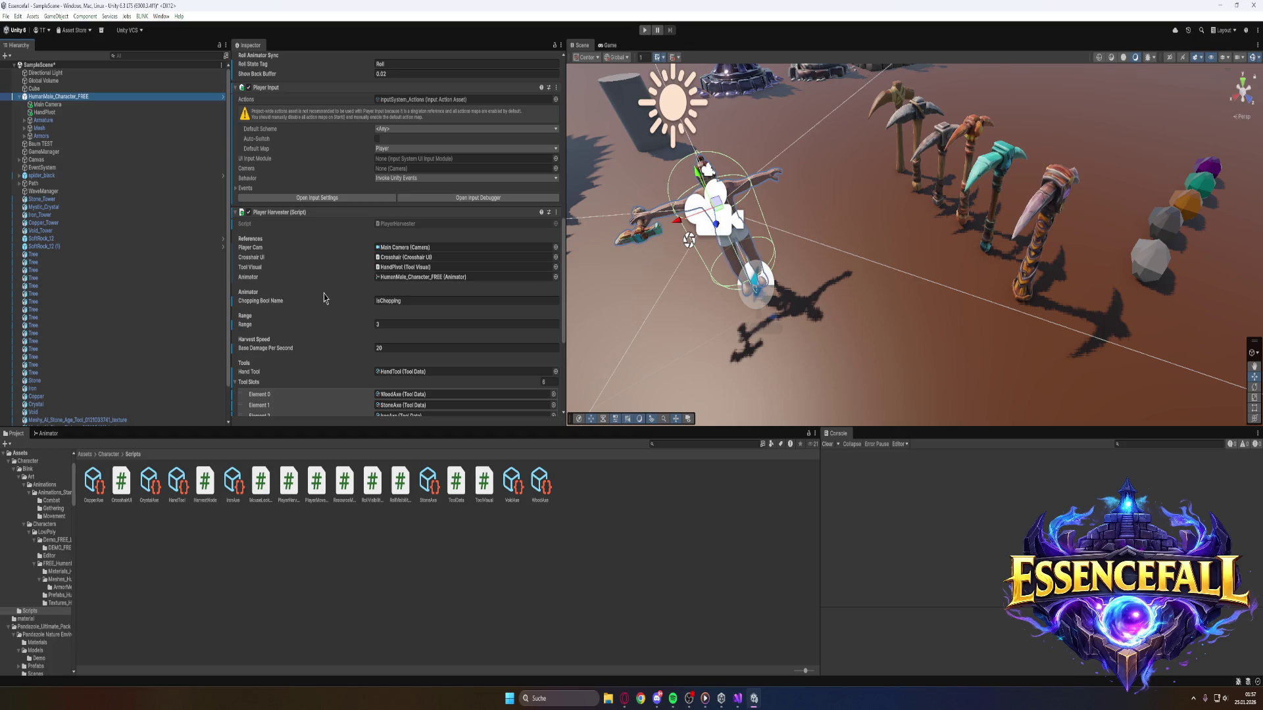
# Scroll back through the character's components, then switch to Visual Studio and then Opera.
pyautogui.scroll(15, 324, 297)
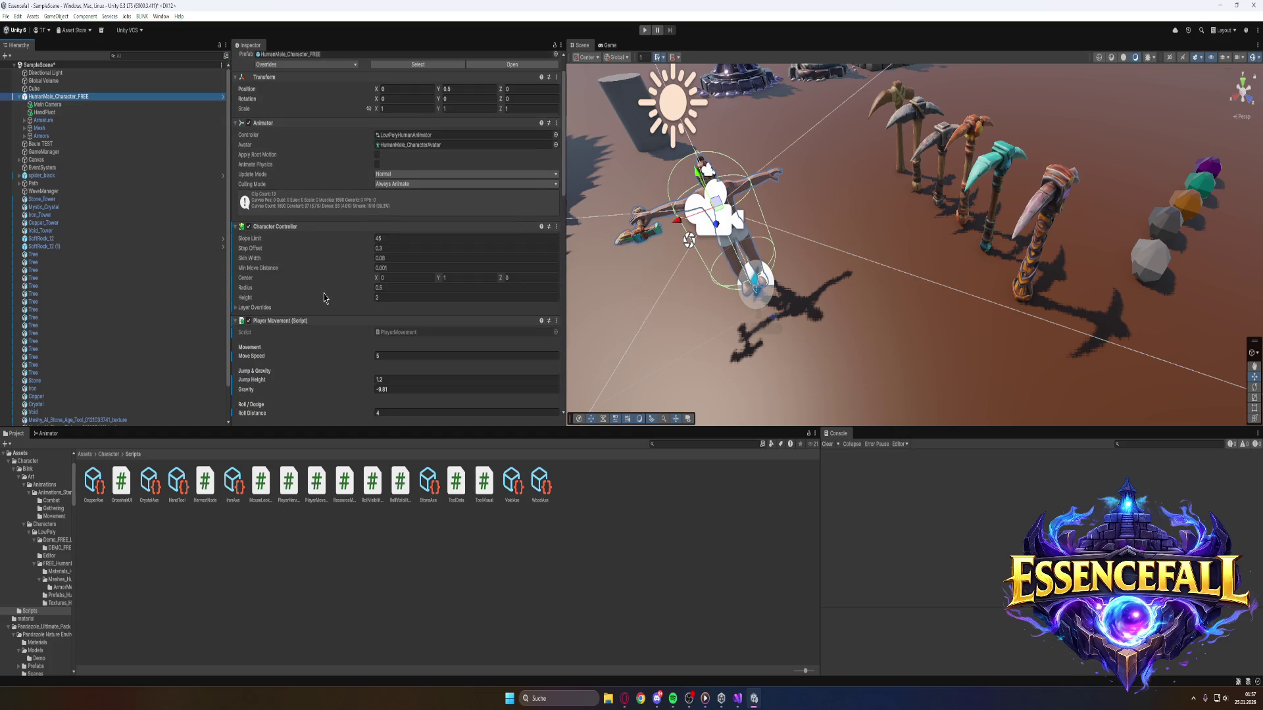
pyautogui.scroll(-3, 323, 293)
pyautogui.scroll(-5, 323, 275)
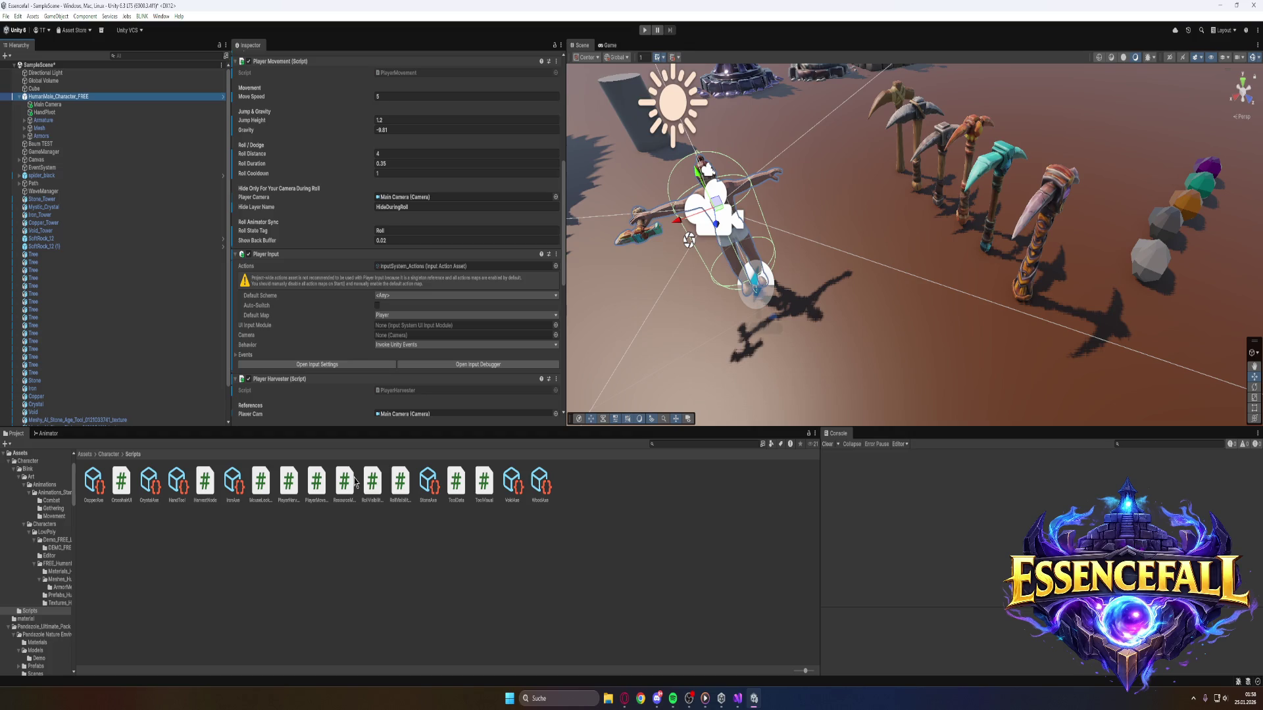
pyautogui.click(735, 701)
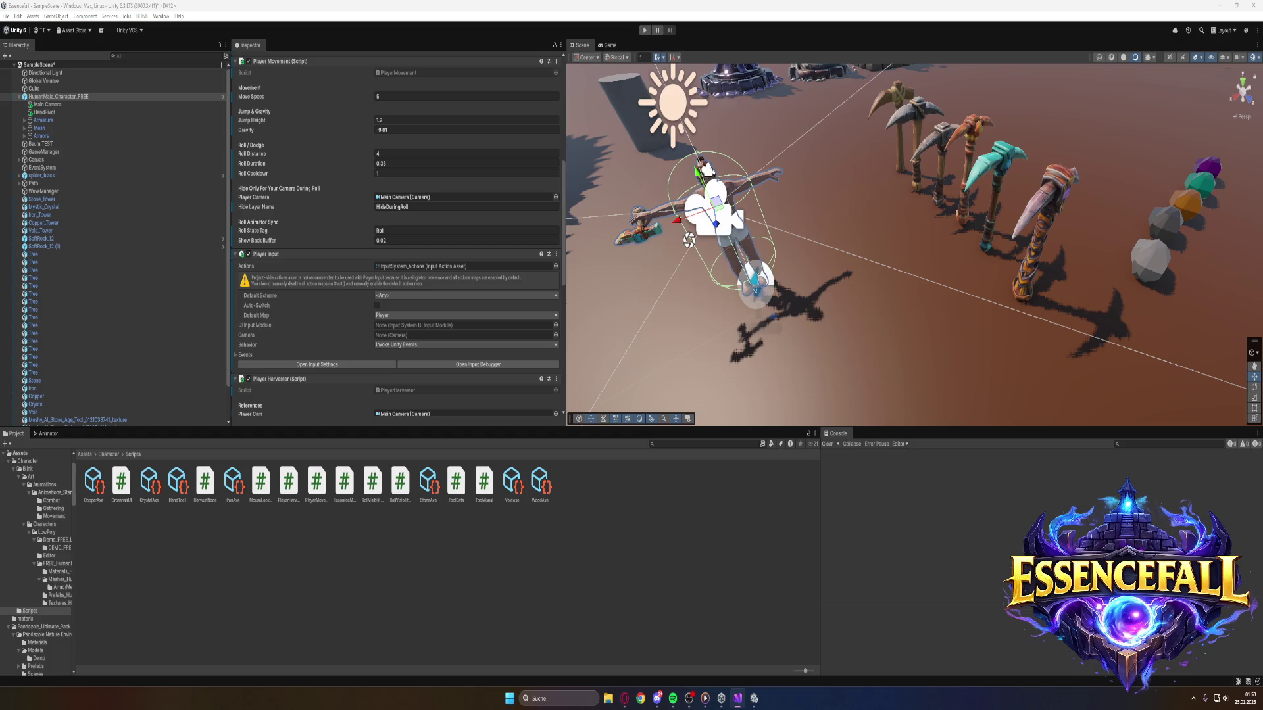
pyautogui.hotkey('alt', 'Tab')
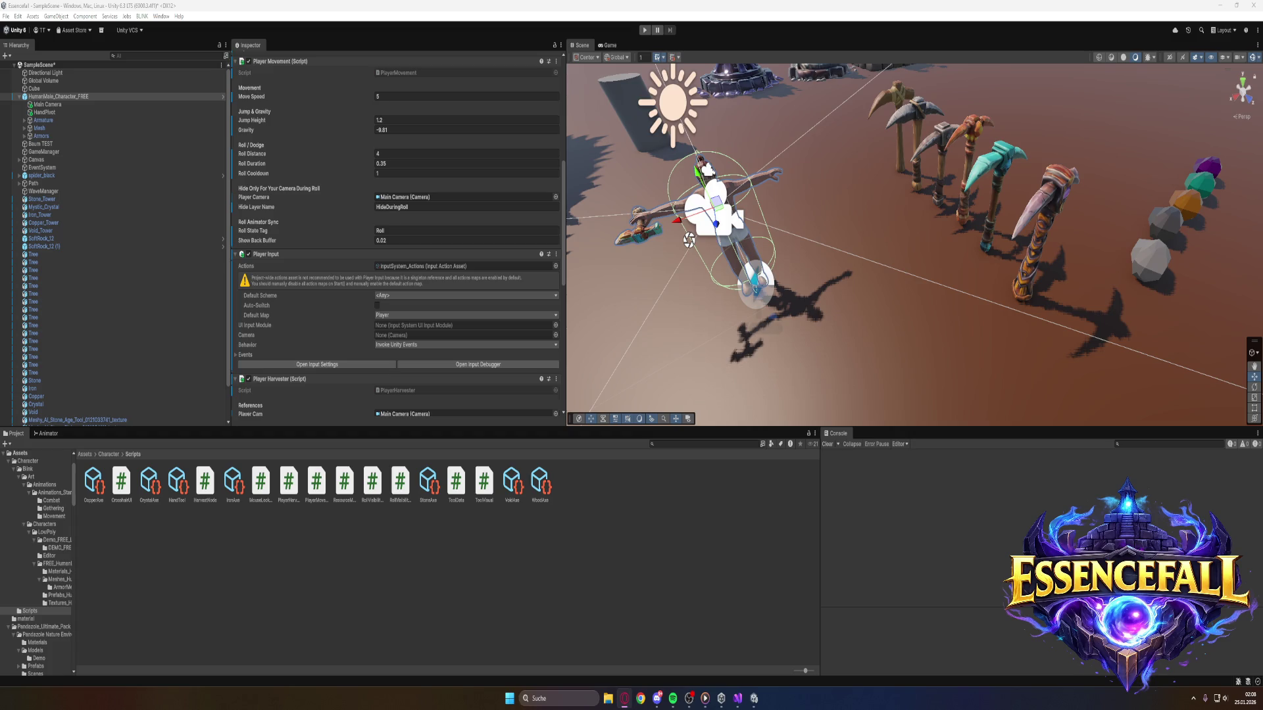
# Search the project assets for 'Resour' from the top-level Assets folder, then clear the search.
pyautogui.hotkey('alt', 'Tab')
pyautogui.hotkey('alt', 'Tab')
pyautogui.click(84, 455)
pyautogui.click(701, 444)
pyautogui.write('r')
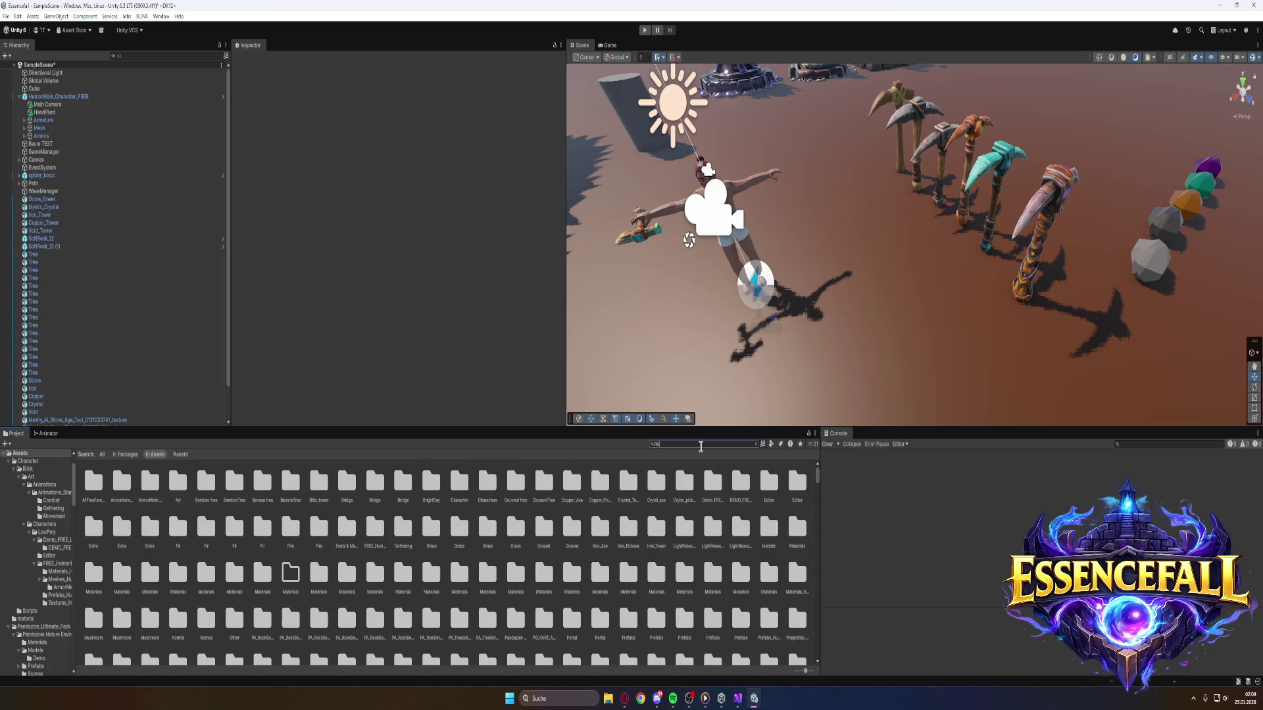
pyautogui.write('sour')
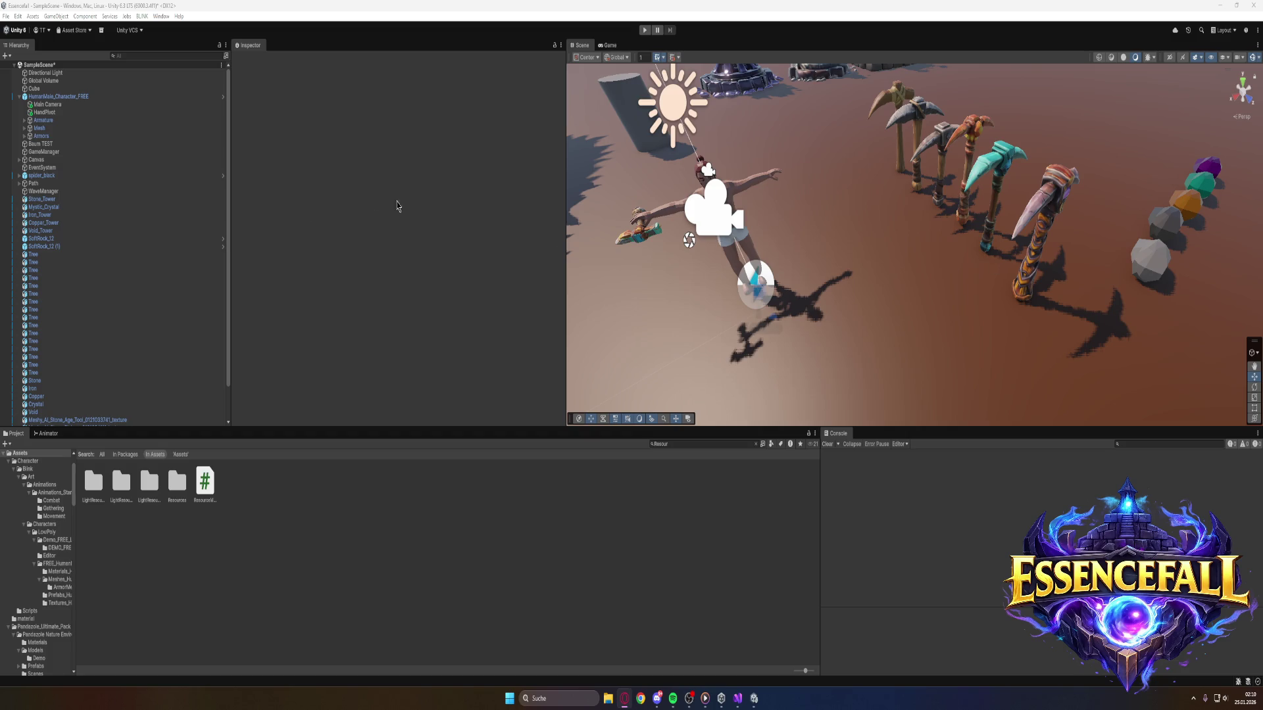
pyautogui.click(754, 444)
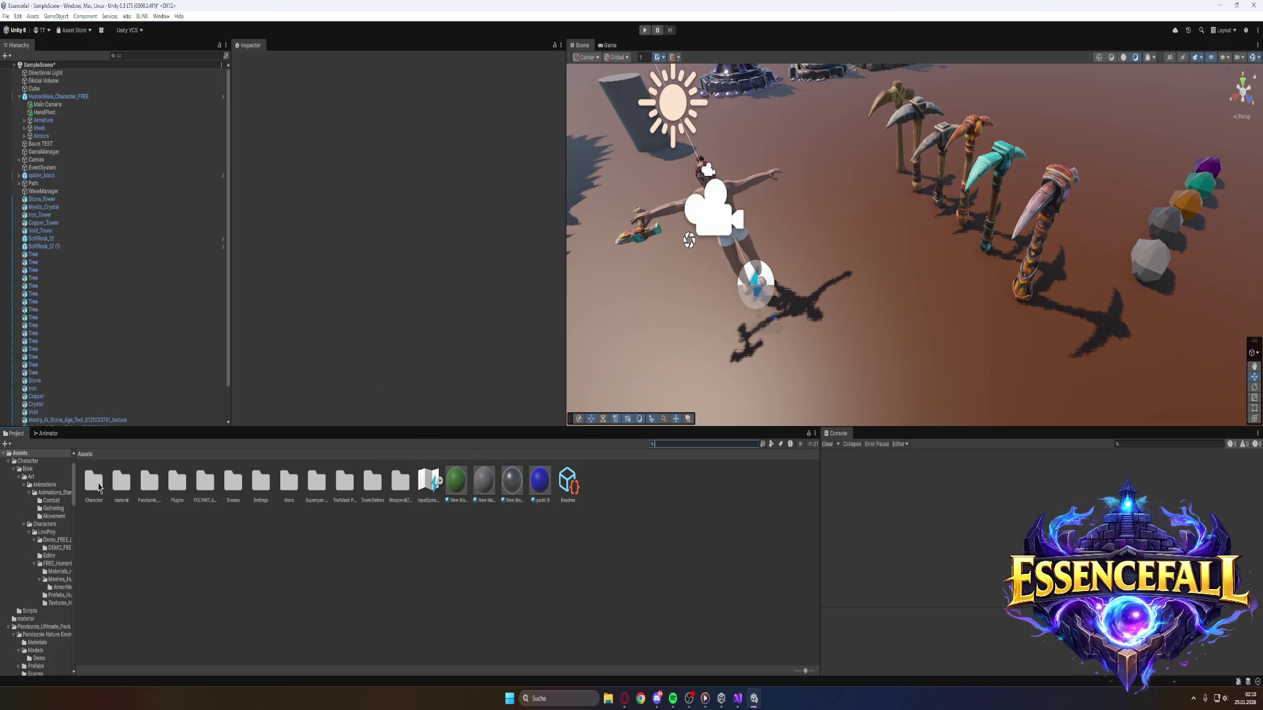
# Open the Assets/Character/Scripts folder in the Project window.
pyautogui.doubleClick(100, 487)
pyautogui.doubleClick(120, 486)
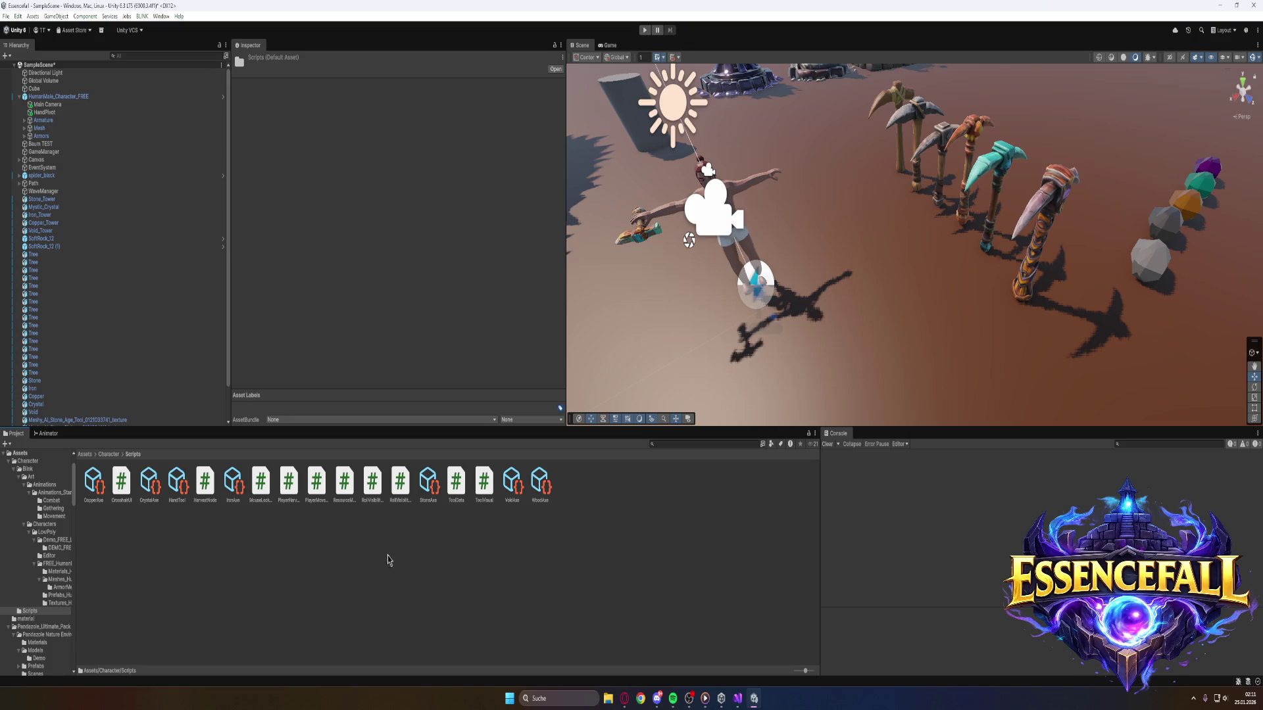
# Create a new folder named Wood inside the Scripts folder.
pyautogui.rightClick(587, 534)
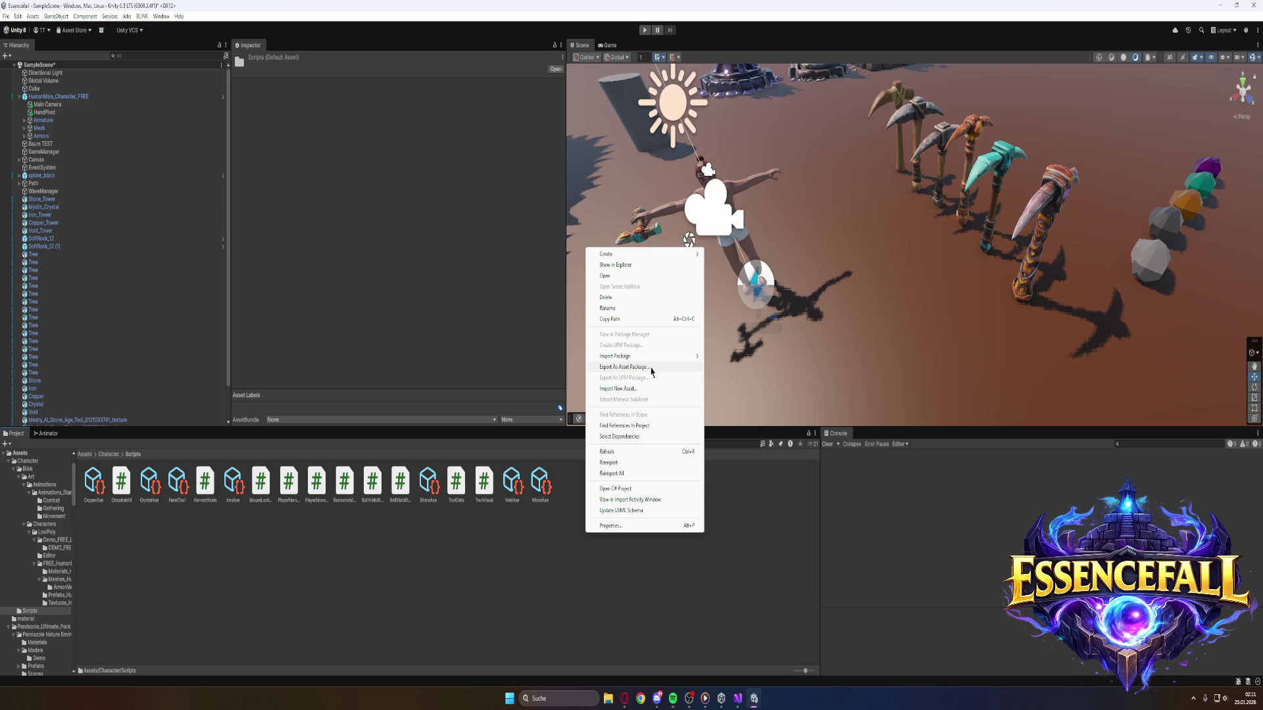
pyautogui.moveTo(645, 257)
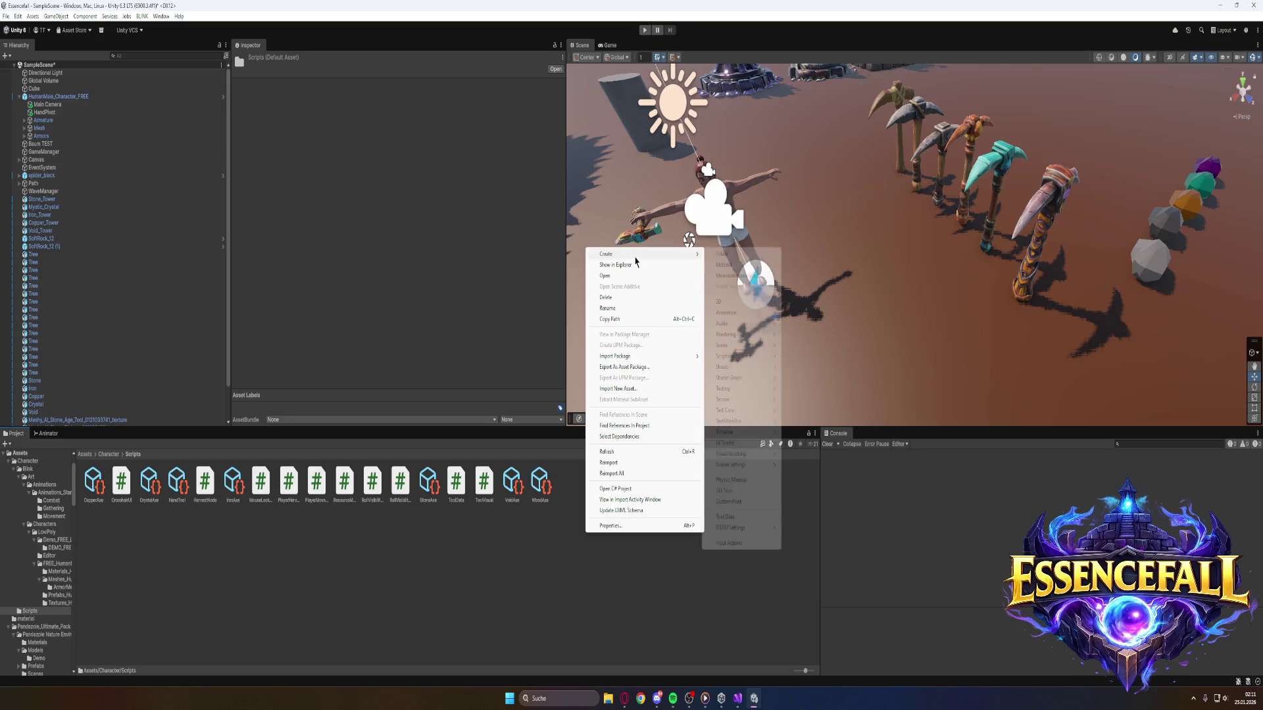
pyautogui.click(723, 254)
pyautogui.write('Wood')
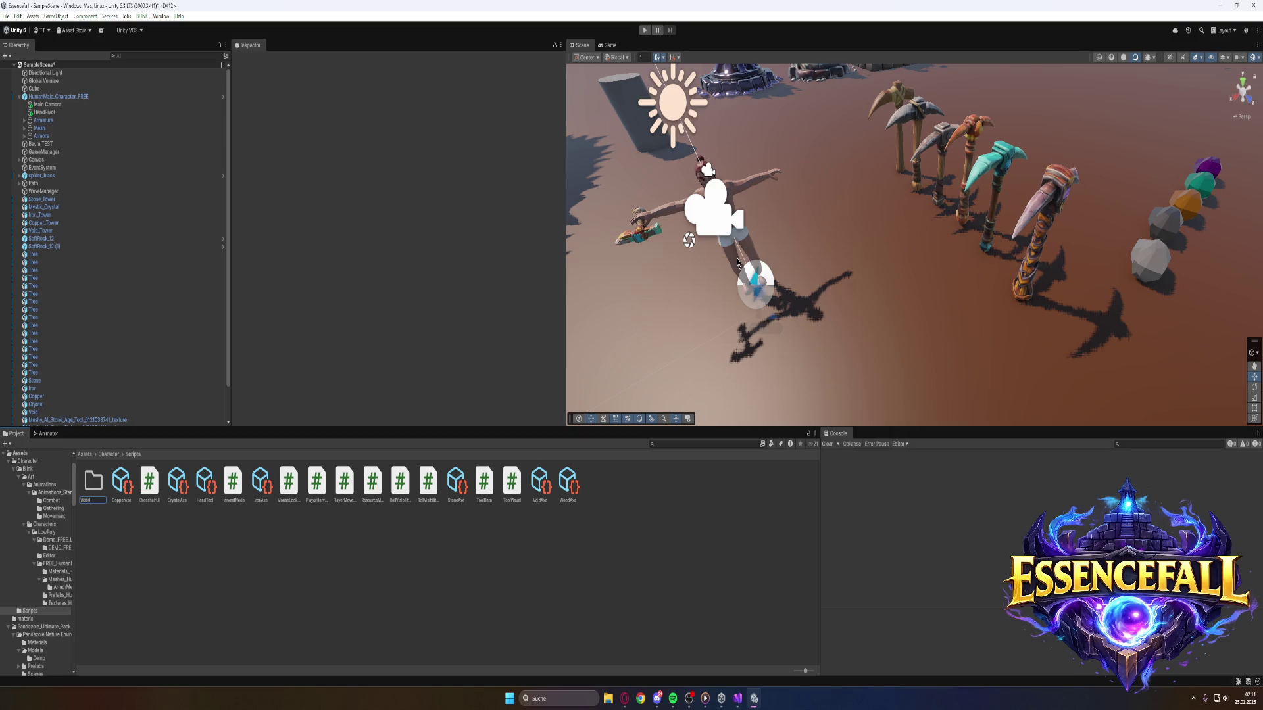
pyautogui.press('Return')
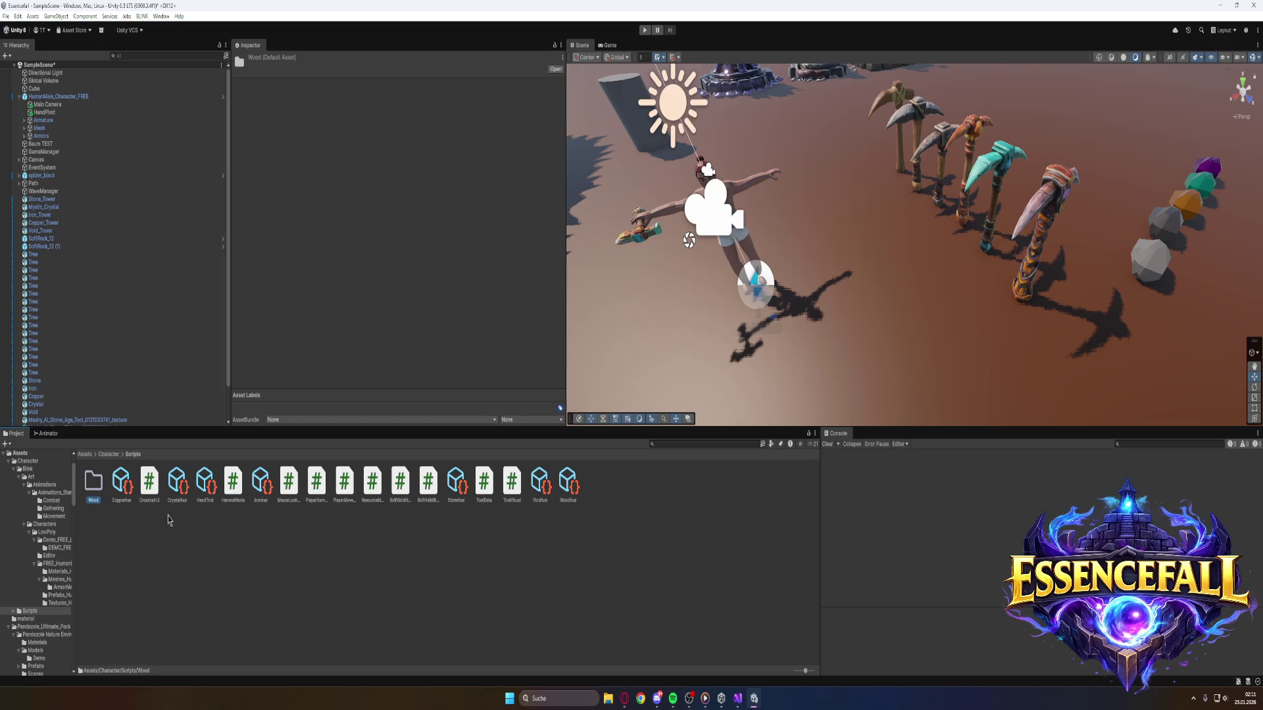
# Move the CopperAxe, IronAxe, StoneAxe and VoidAxe assets into the Wood folder.
pyautogui.moveTo(125, 486); pyautogui.dragTo(94, 484)
pyautogui.click(137, 486)
pyautogui.moveTo(179, 493); pyautogui.dragTo(93, 484)
pyautogui.click(340, 488)
pyautogui.moveTo(340, 489); pyautogui.dragTo(94, 484)
pyautogui.click(400, 483)
pyautogui.moveTo(401, 484); pyautogui.dragTo(92, 490)
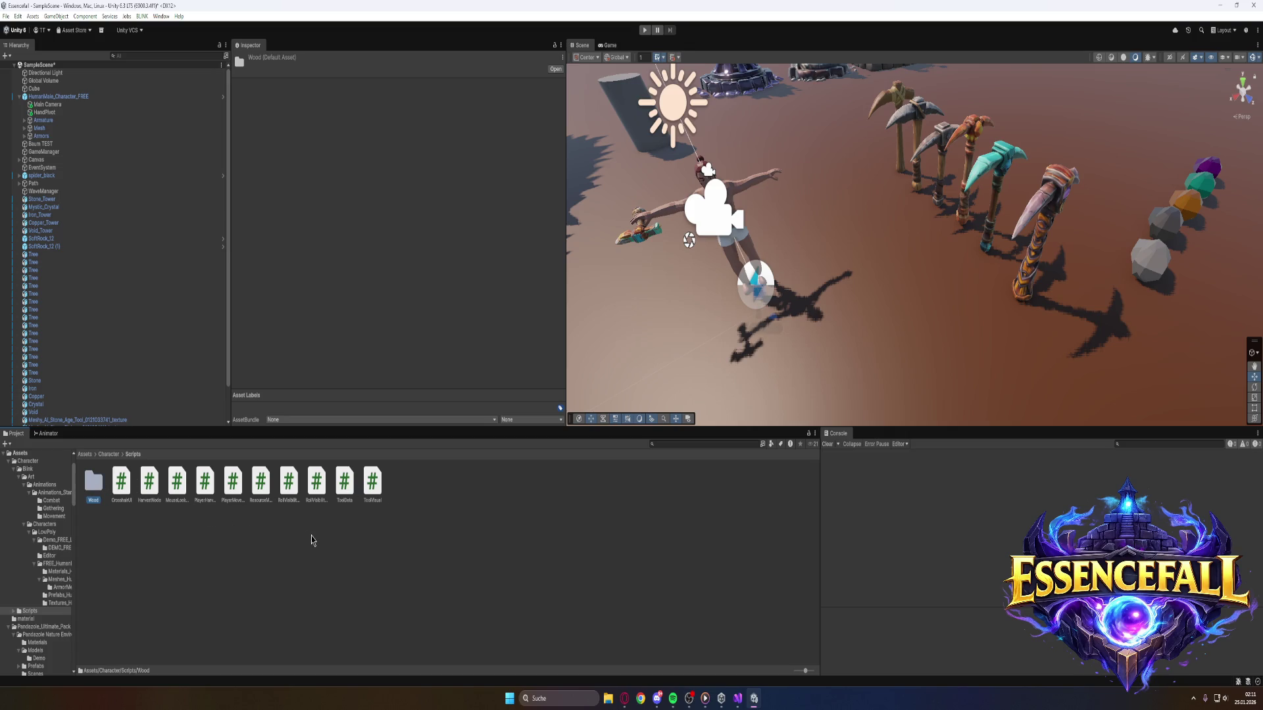
pyautogui.rightClick(461, 494)
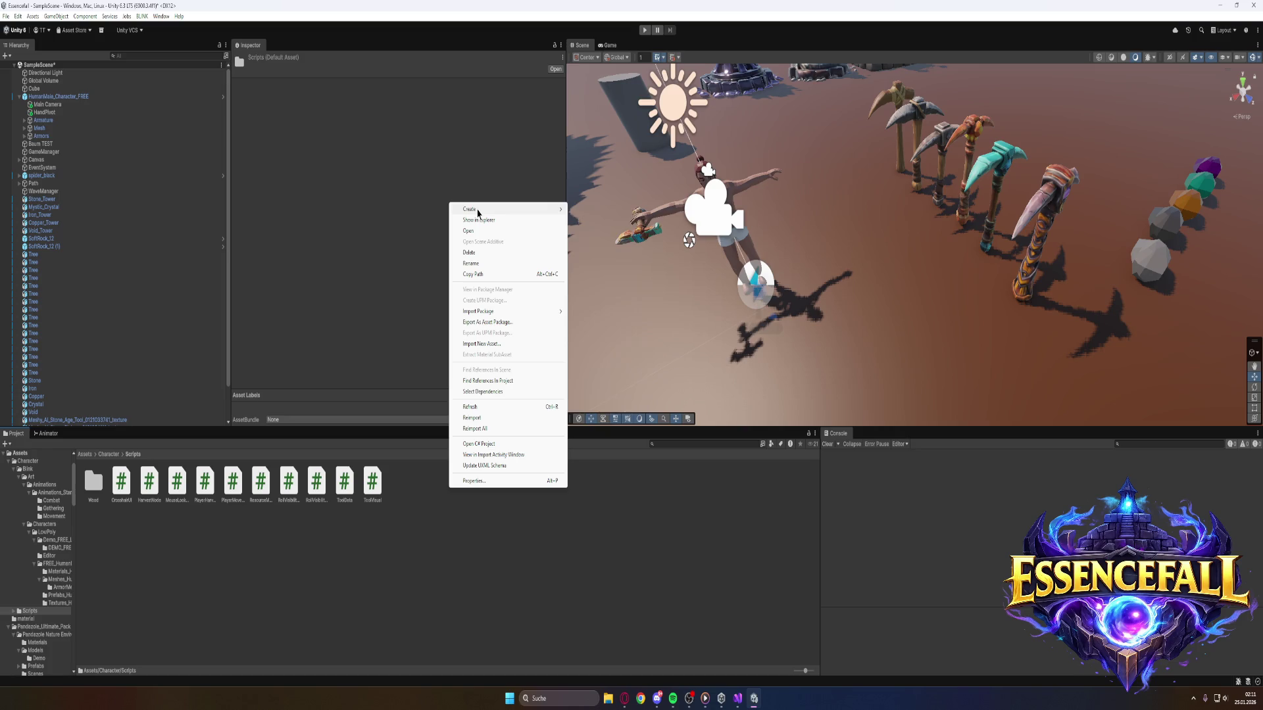
# Create a new folder named Movement inside the Scripts folder.
pyautogui.moveTo(478, 212)
pyautogui.click(585, 209)
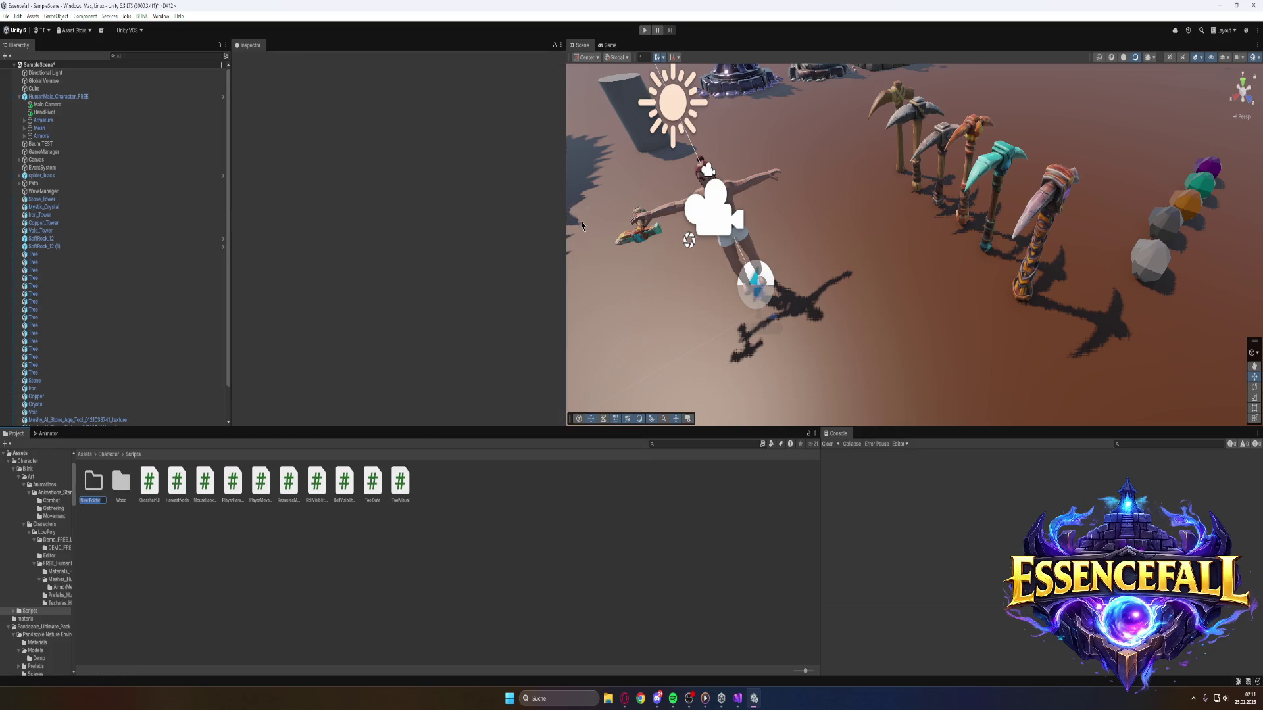
pyautogui.write('Movement')
pyautogui.press('Return')
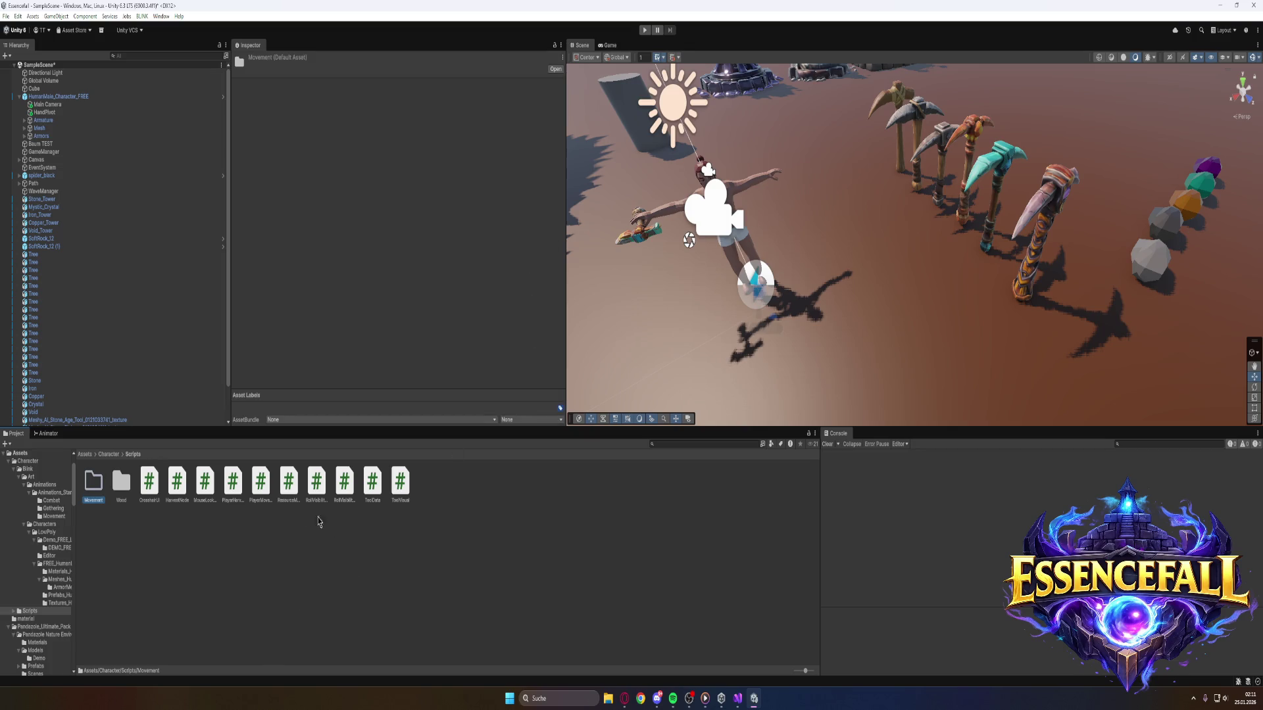
# Move the MouseLook, PlayerMovement and roll scripts into the Movement folder.
pyautogui.moveTo(212, 488); pyautogui.dragTo(96, 491)
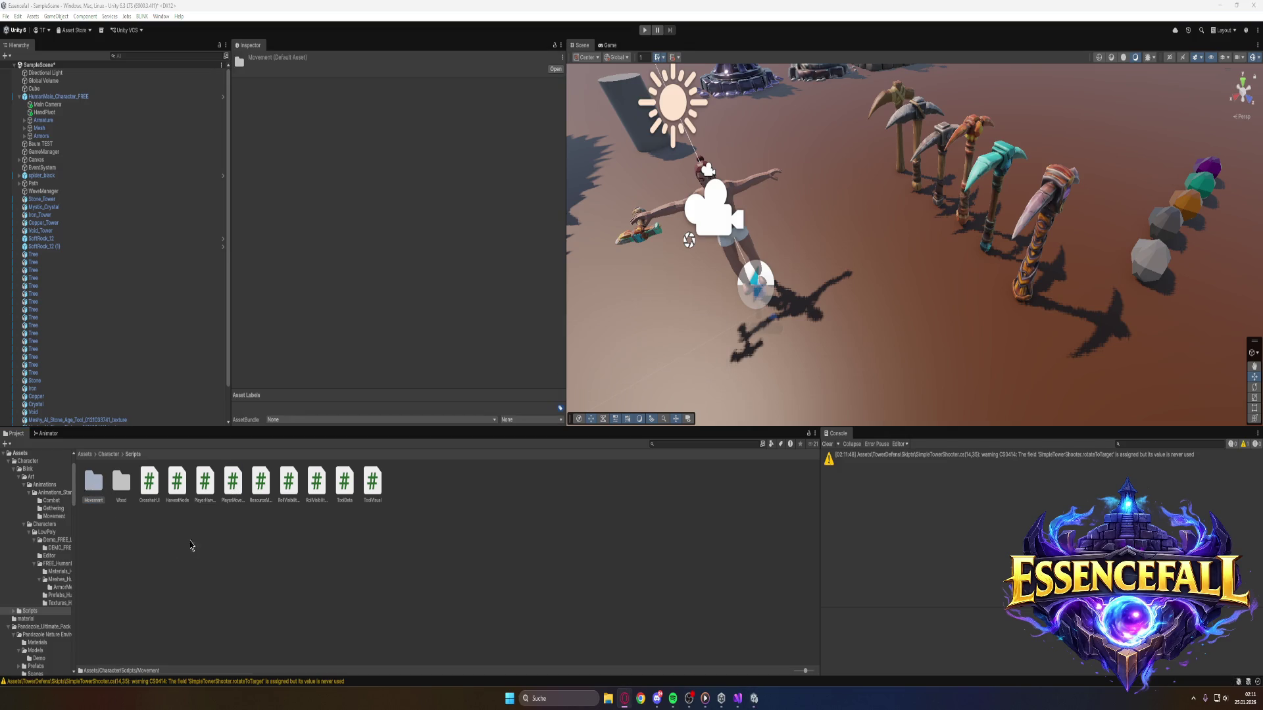
pyautogui.moveTo(233, 483)
pyautogui.mouseDown()
pyautogui.moveTo(157, 513)
pyautogui.moveTo(96, 490)
pyautogui.mouseUp()
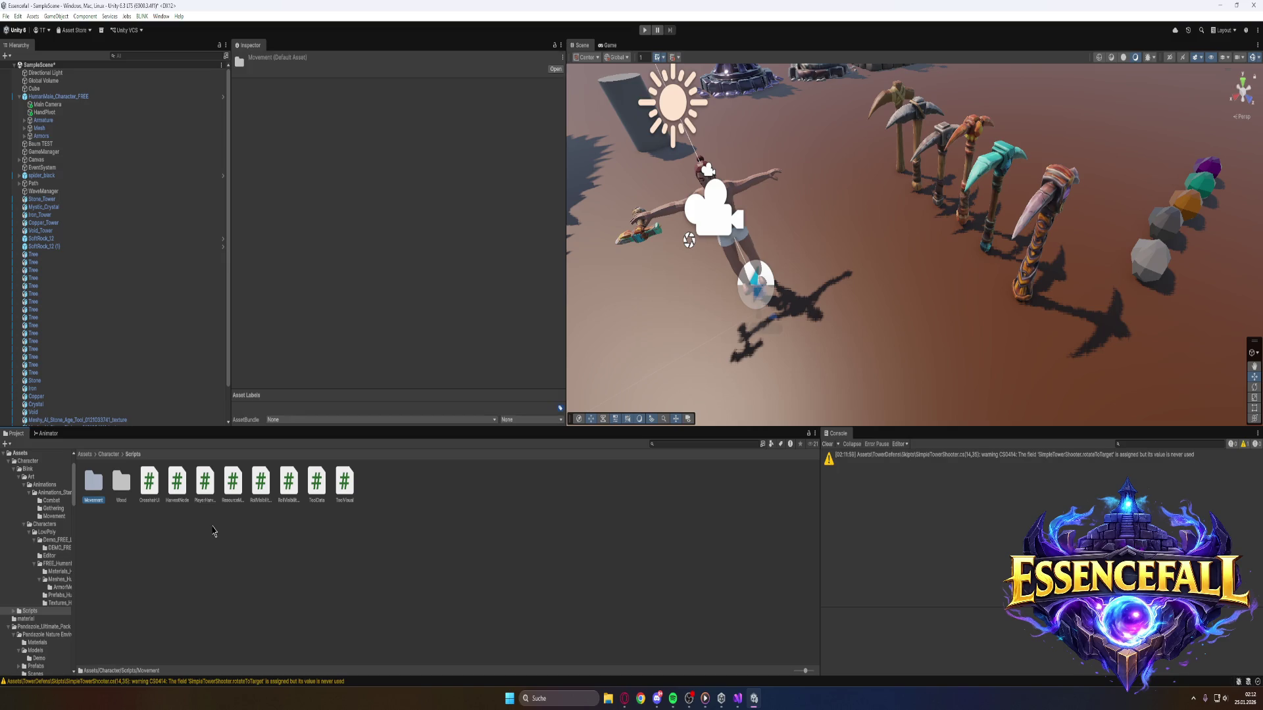
pyautogui.click(261, 490)
pyautogui.moveTo(261, 490)
pyautogui.mouseDown()
pyautogui.moveTo(159, 524)
pyautogui.moveTo(183, 528)
pyautogui.moveTo(95, 488)
pyautogui.mouseUp()
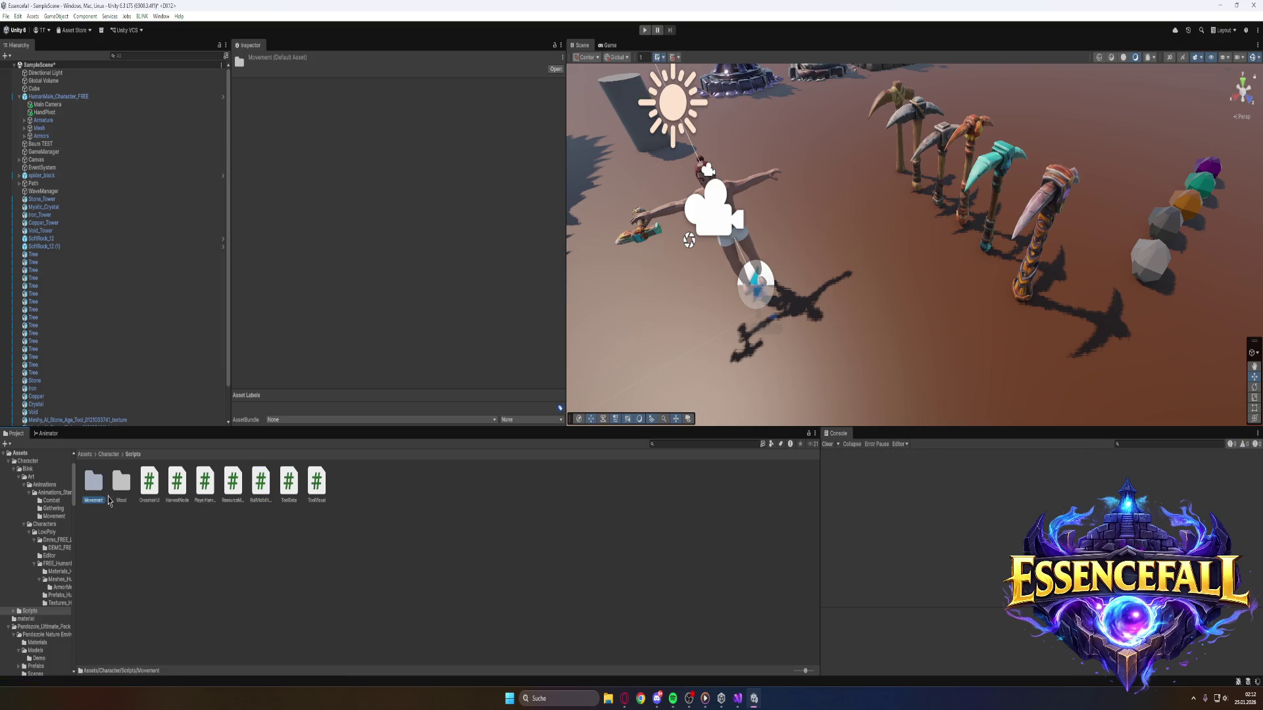
pyautogui.moveTo(261, 487)
pyautogui.mouseDown()
pyautogui.moveTo(211, 527)
pyautogui.moveTo(99, 495)
pyautogui.mouseUp()
pyautogui.moveTo(261, 487)
pyautogui.mouseDown()
pyautogui.moveTo(245, 516)
pyautogui.moveTo(92, 501)
pyautogui.moveTo(89, 490)
pyautogui.mouseUp()
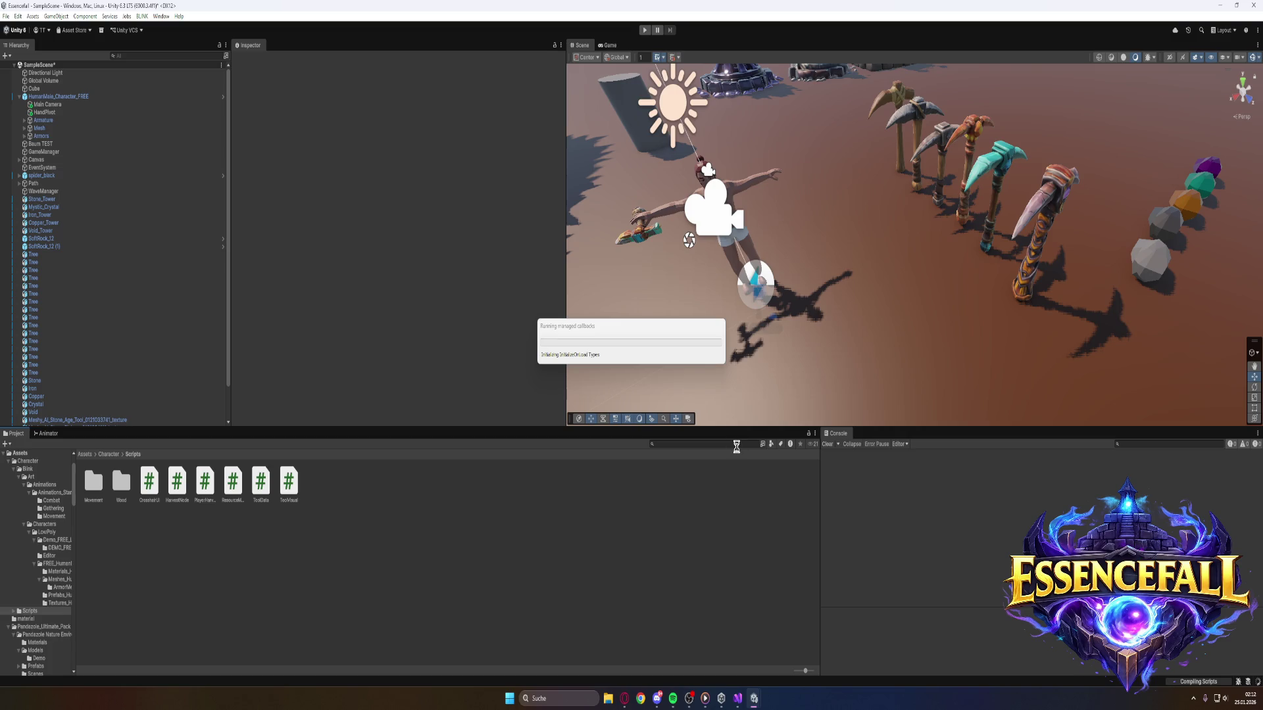
pyautogui.rightClick(650, 536)
# Create a MonoBehaviour script named ResourceType and view its CS0101 duplicate-definition error.
pyautogui.moveTo(571, 259)
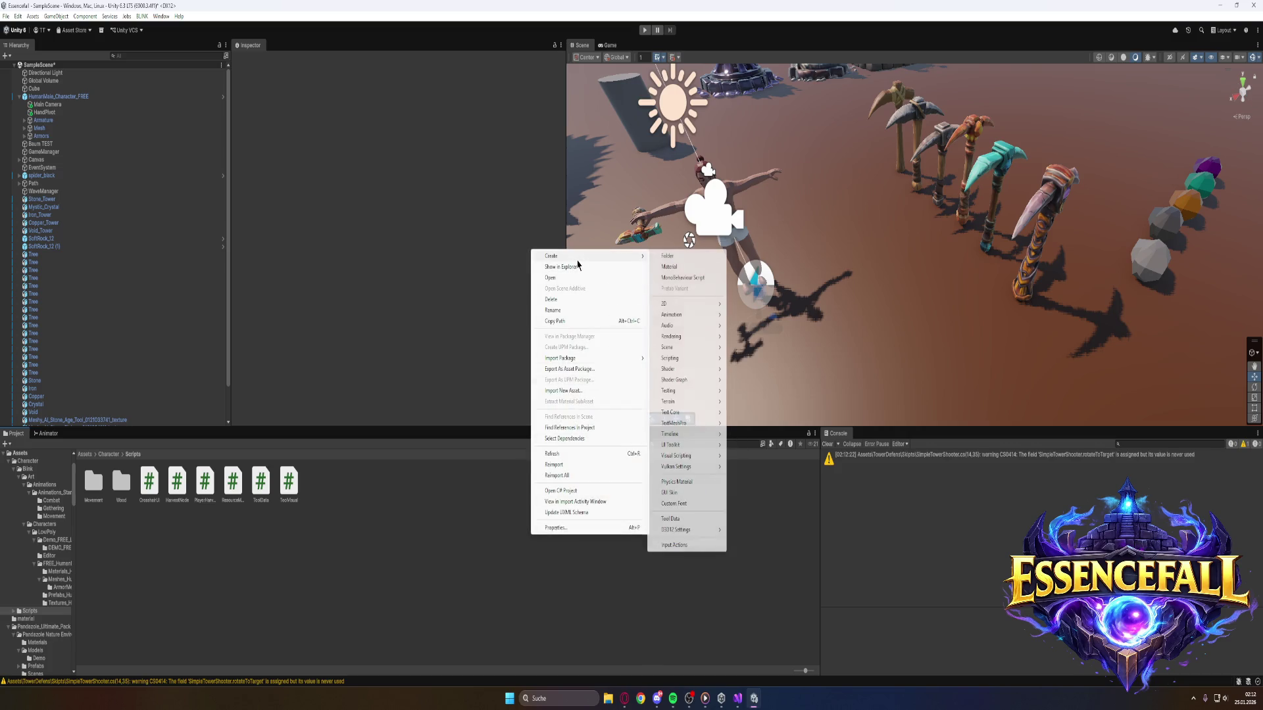
pyautogui.click(684, 277)
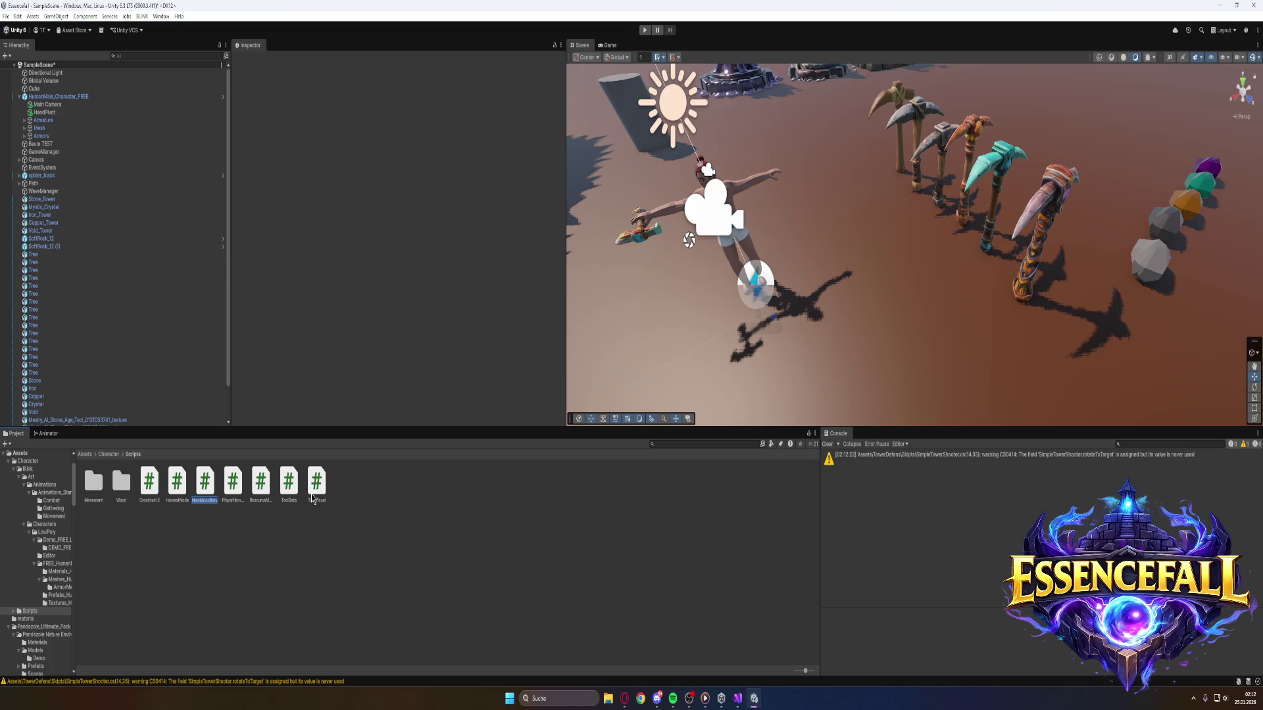
pyautogui.write('B')
pyautogui.press('Return')
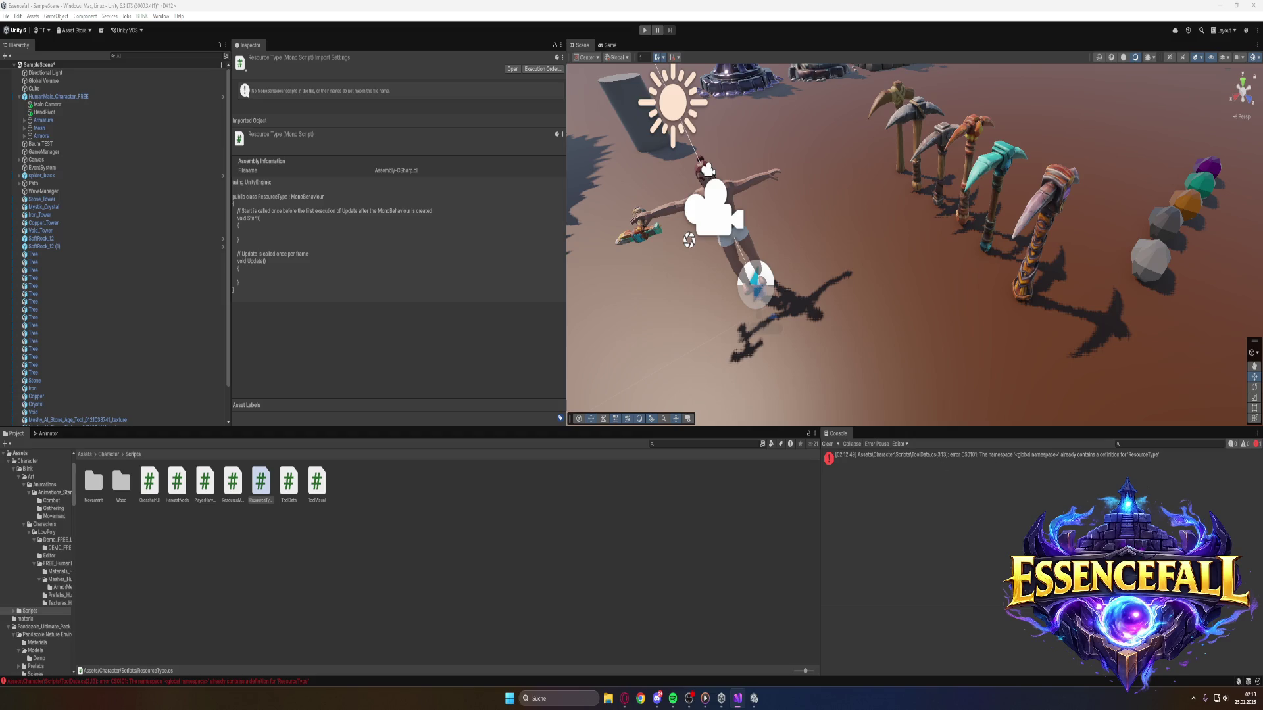
pyautogui.click(969, 455)
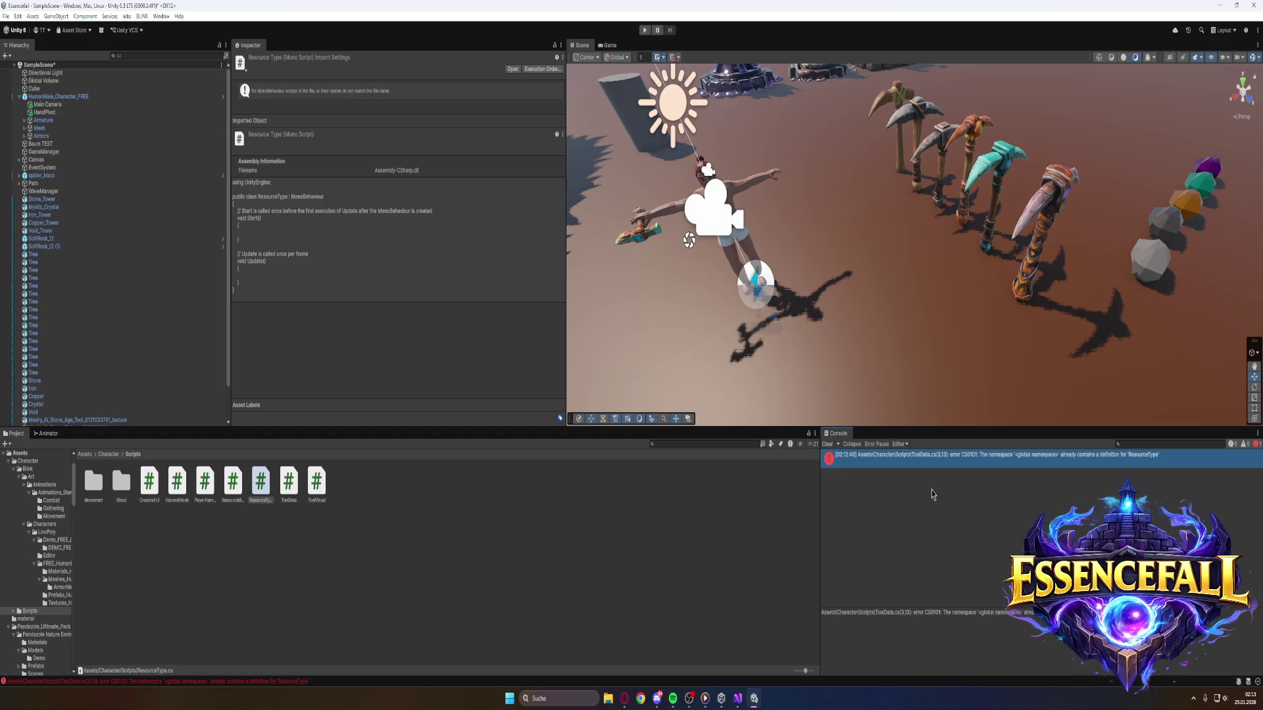
pyautogui.press('super')
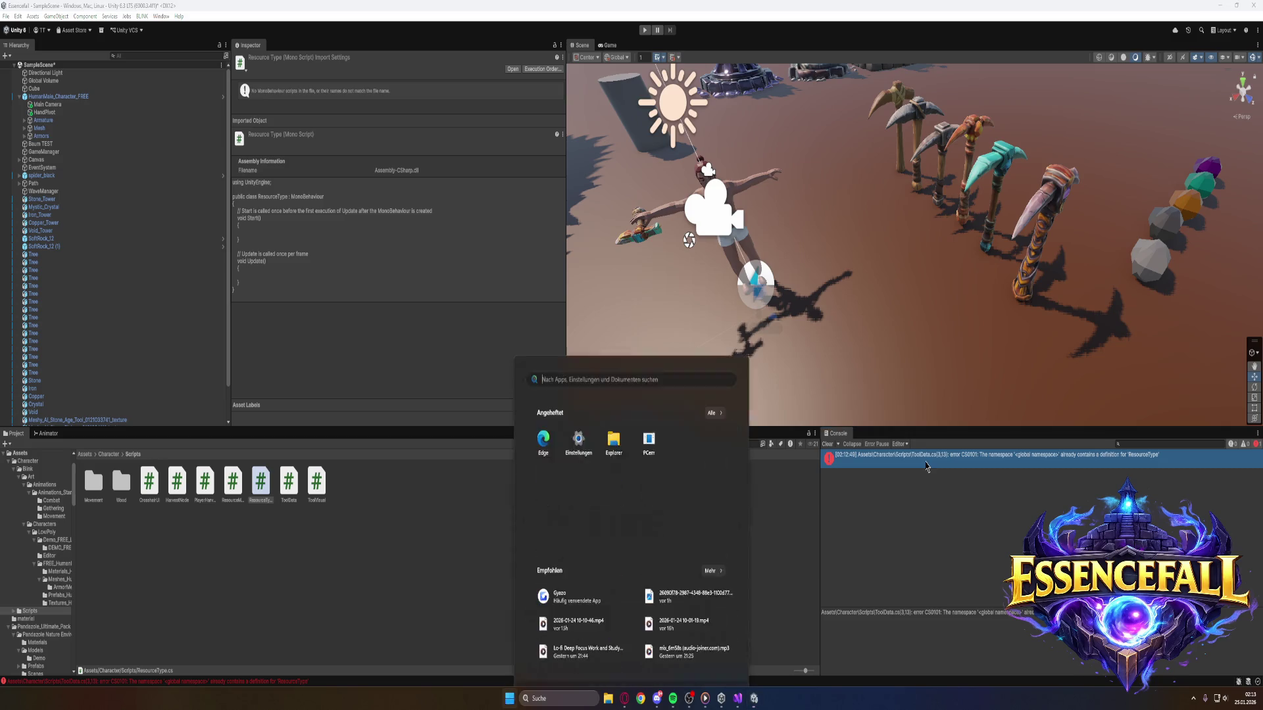
pyautogui.write('gyazo')
pyautogui.press('Return')
pyautogui.moveTo(819, 426)
pyautogui.mouseDown()
pyautogui.moveTo(959, 513)
pyautogui.moveTo(1256, 644)
pyautogui.mouseUp()
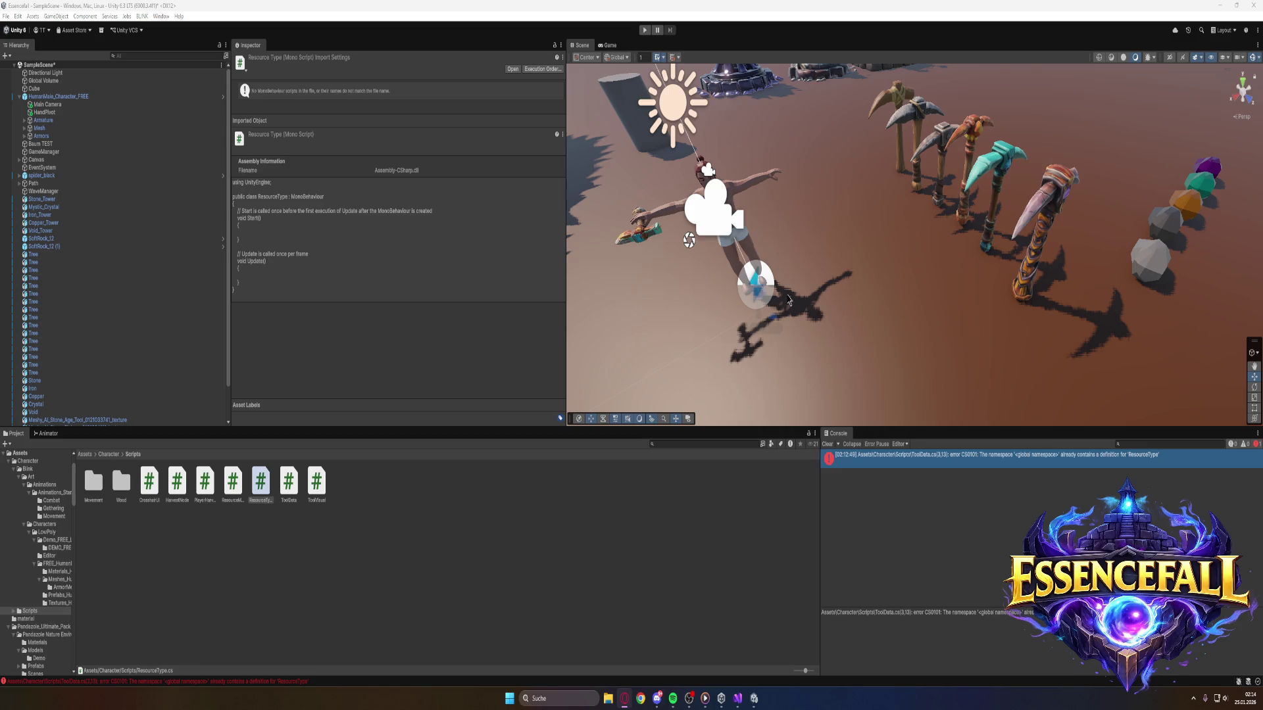
# Delete the ResourceType.cs script from the Scripts folder, confirming the deletion.
pyautogui.rightClick(259, 484)
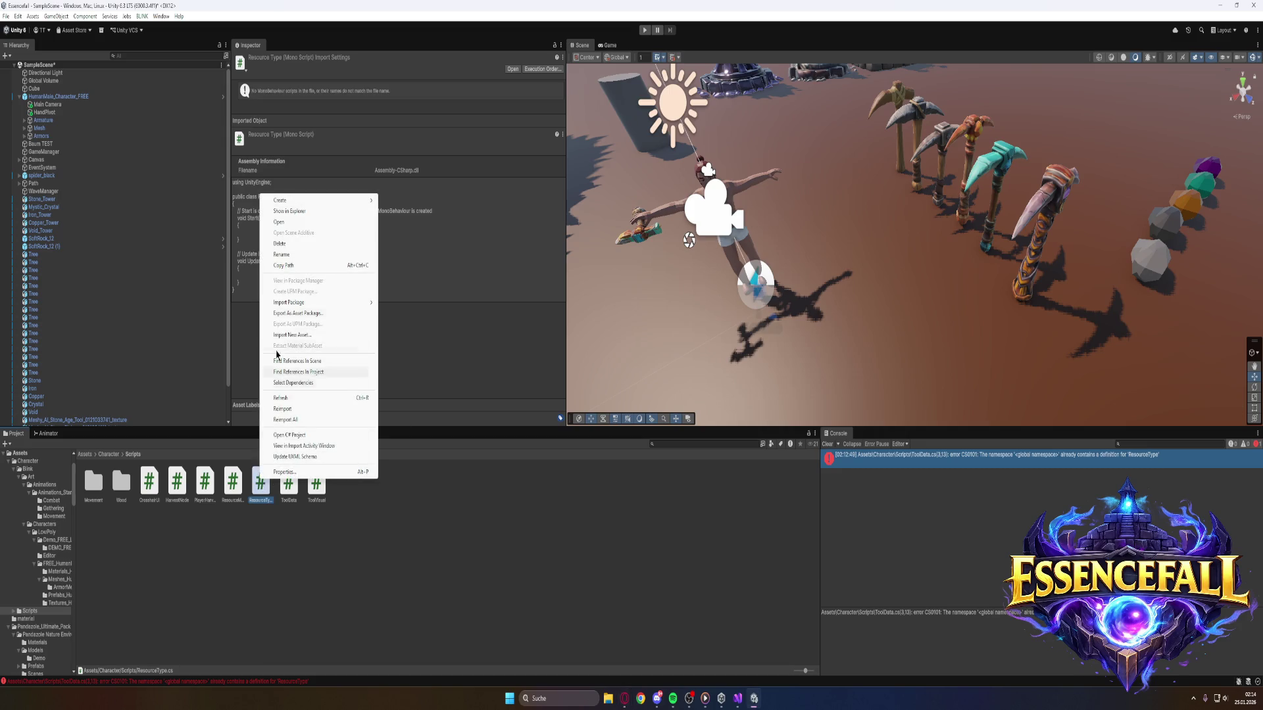
pyautogui.click(279, 243)
pyautogui.click(644, 364)
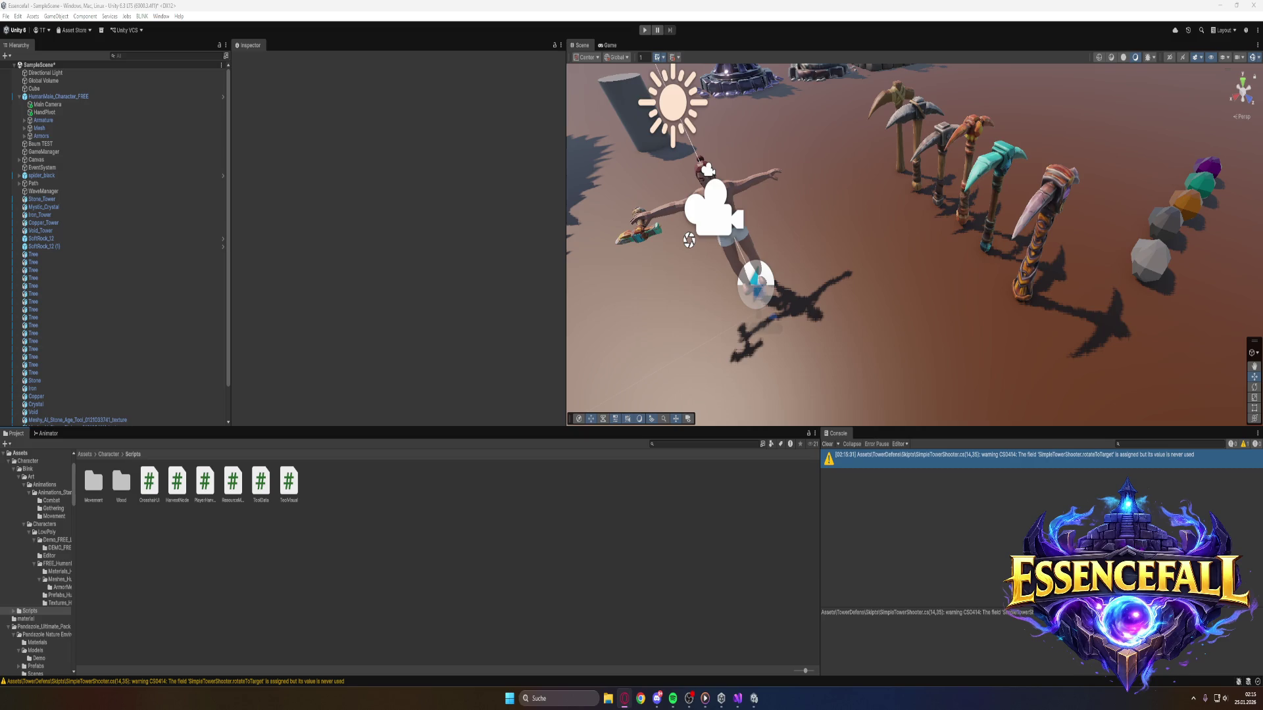
# Create a MonoBehaviour script named OreNode and inspect the duplicate 'ResourceManager' error details.
pyautogui.rightClick(411, 530)
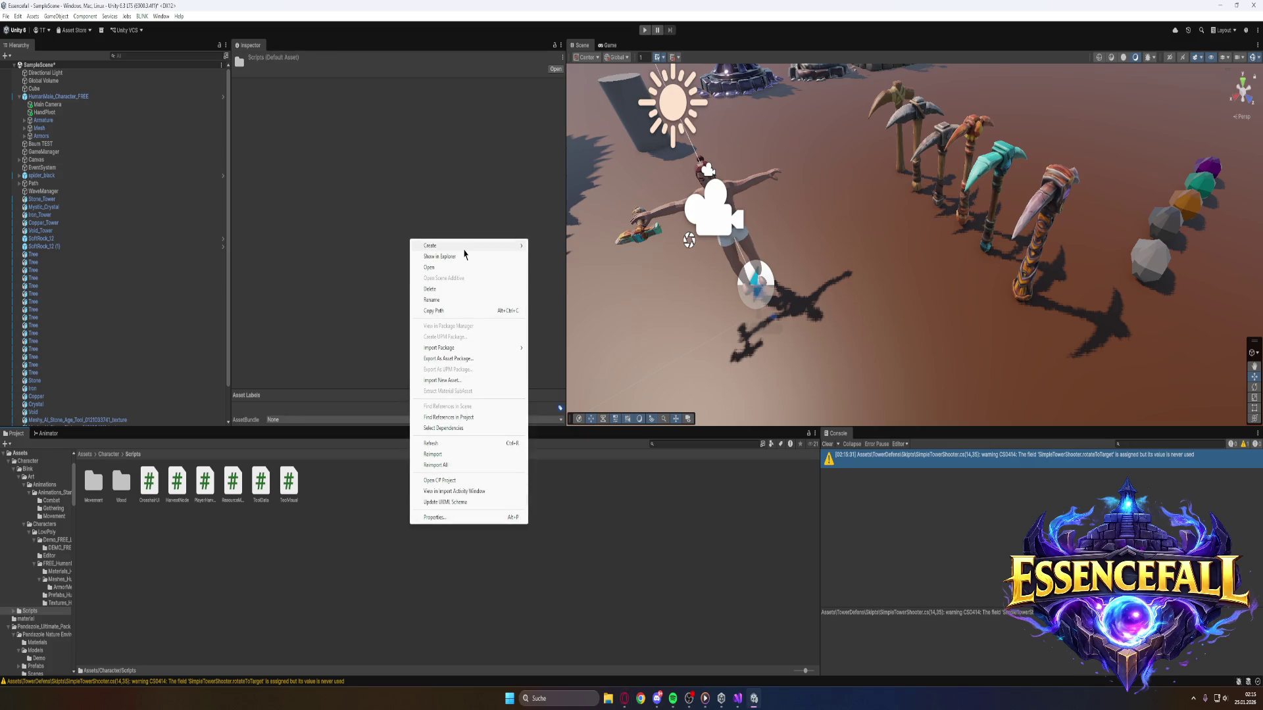
pyautogui.moveTo(464, 250)
pyautogui.click(556, 267)
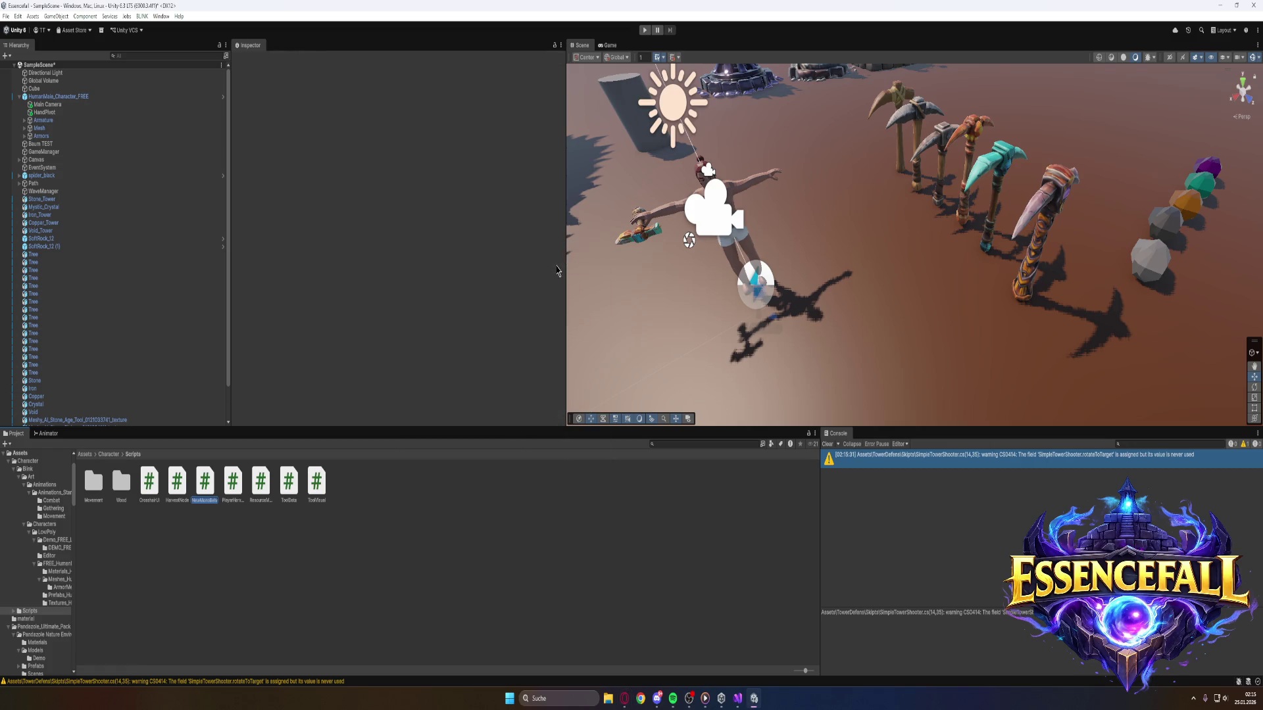
pyautogui.write('OreNode')
pyautogui.press('Return')
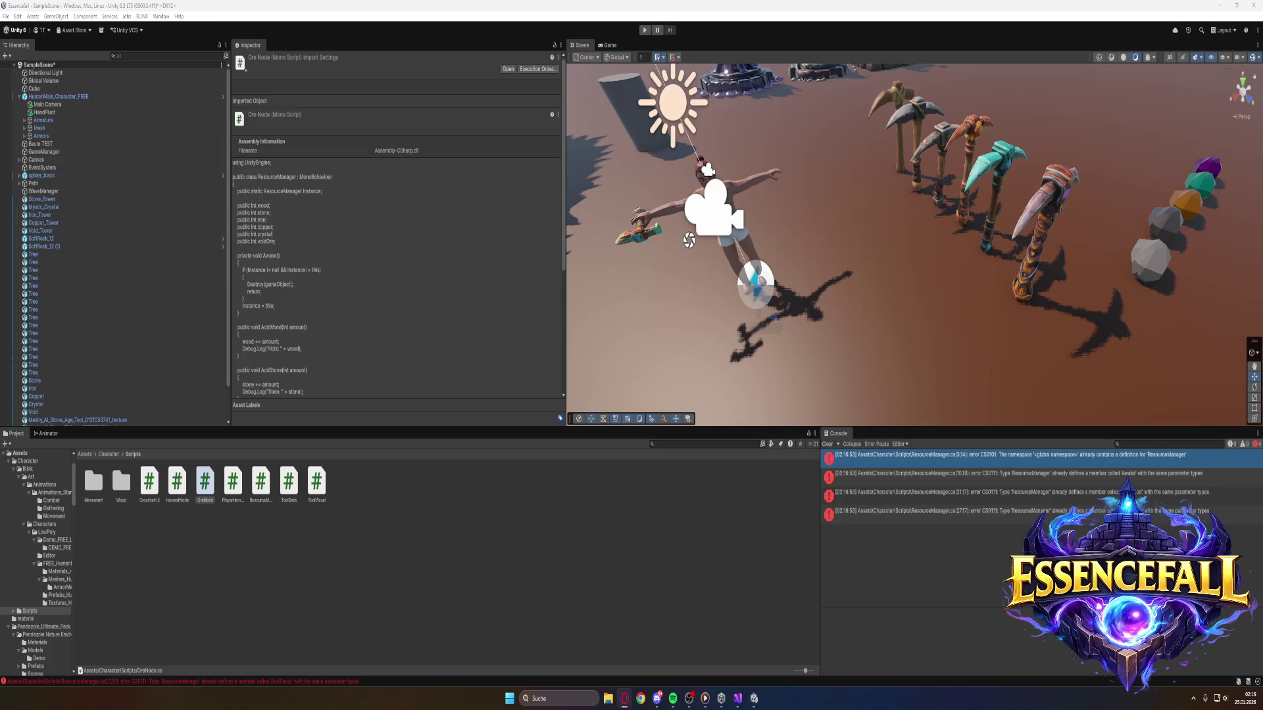
pyautogui.click(971, 520)
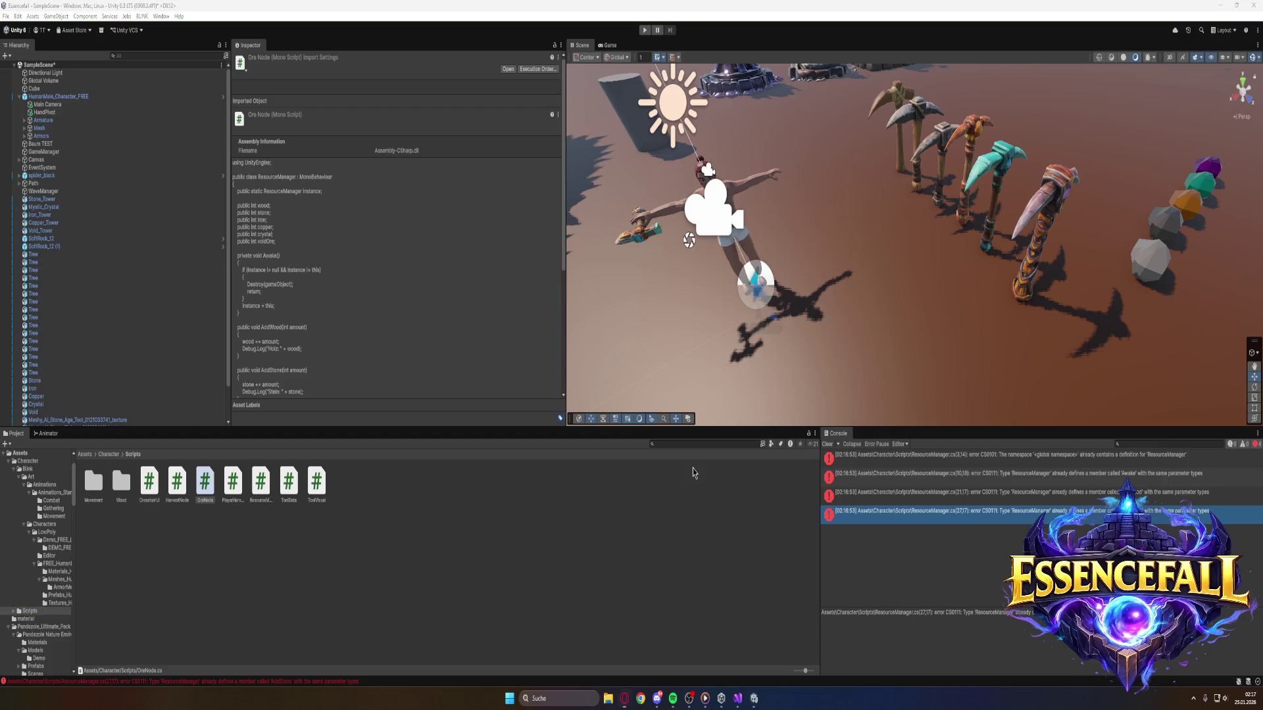
pyautogui.press('super')
pyautogui.write('g')
pyautogui.click(531, 426)
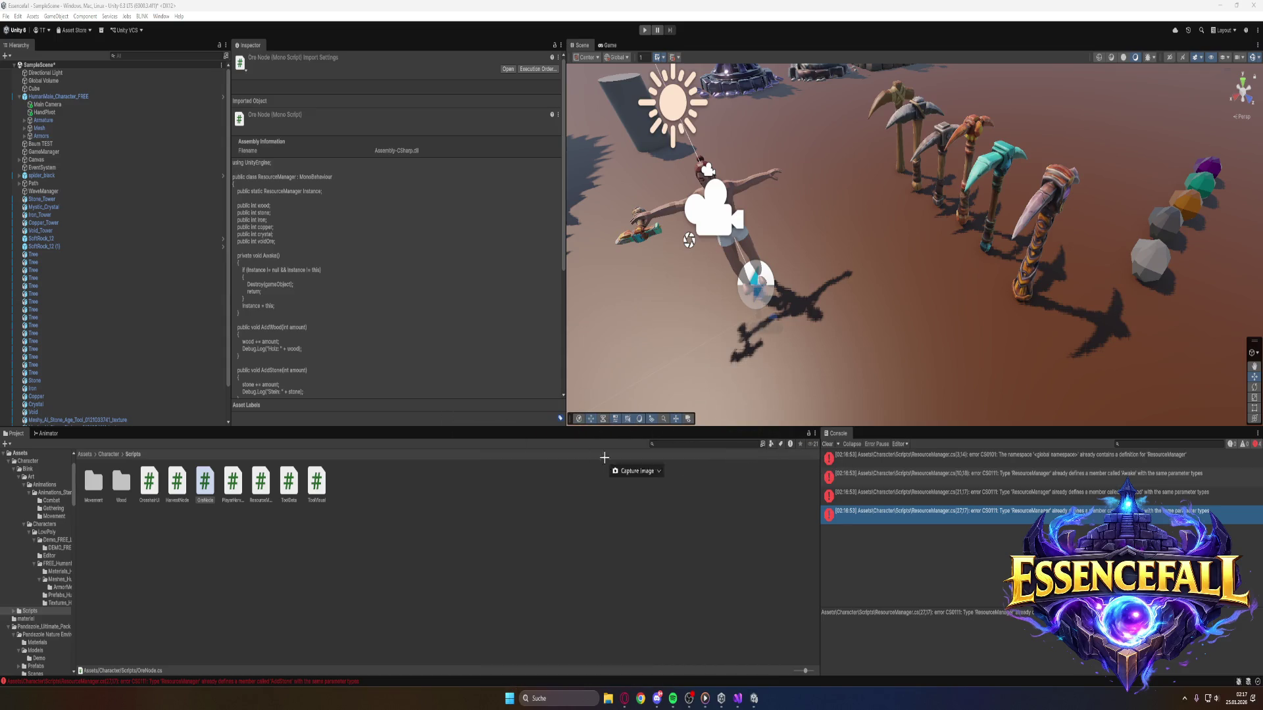
pyautogui.moveTo(815, 425)
pyautogui.mouseDown()
pyautogui.moveTo(1050, 529)
pyautogui.moveTo(1192, 633)
pyautogui.moveTo(1226, 640)
pyautogui.mouseUp()
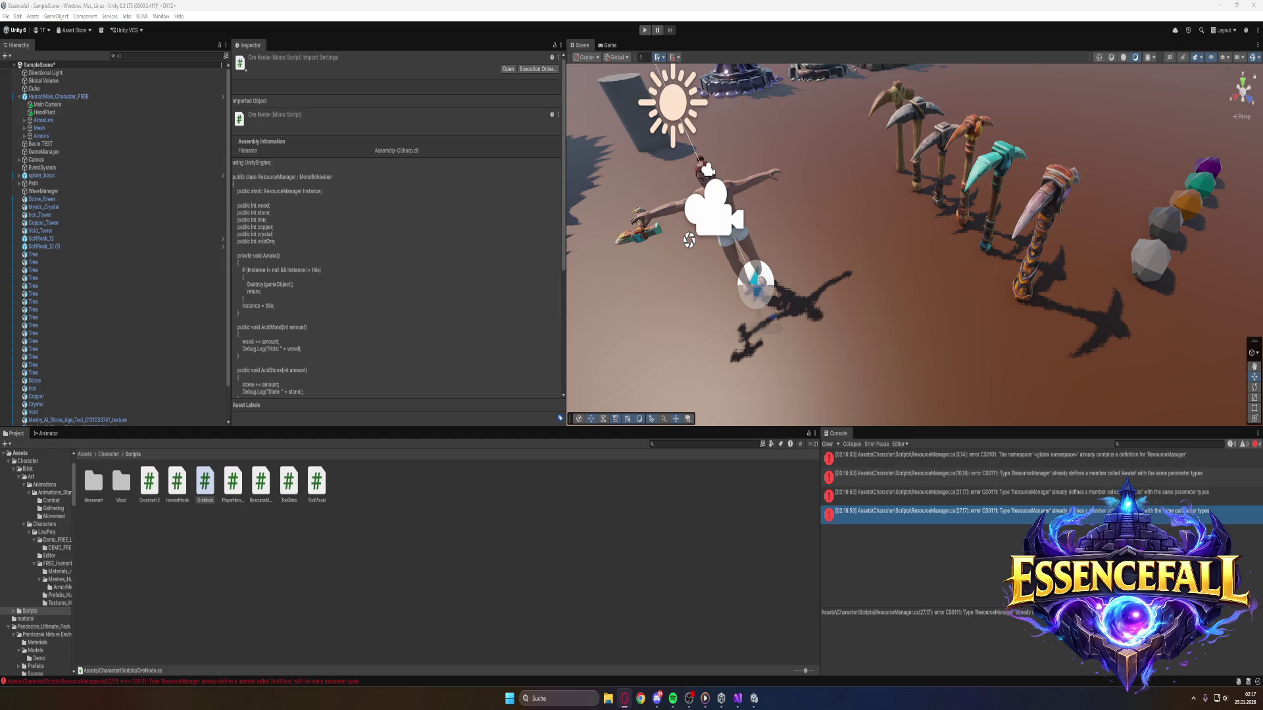
pyautogui.press('super')
pyautogui.write('g')
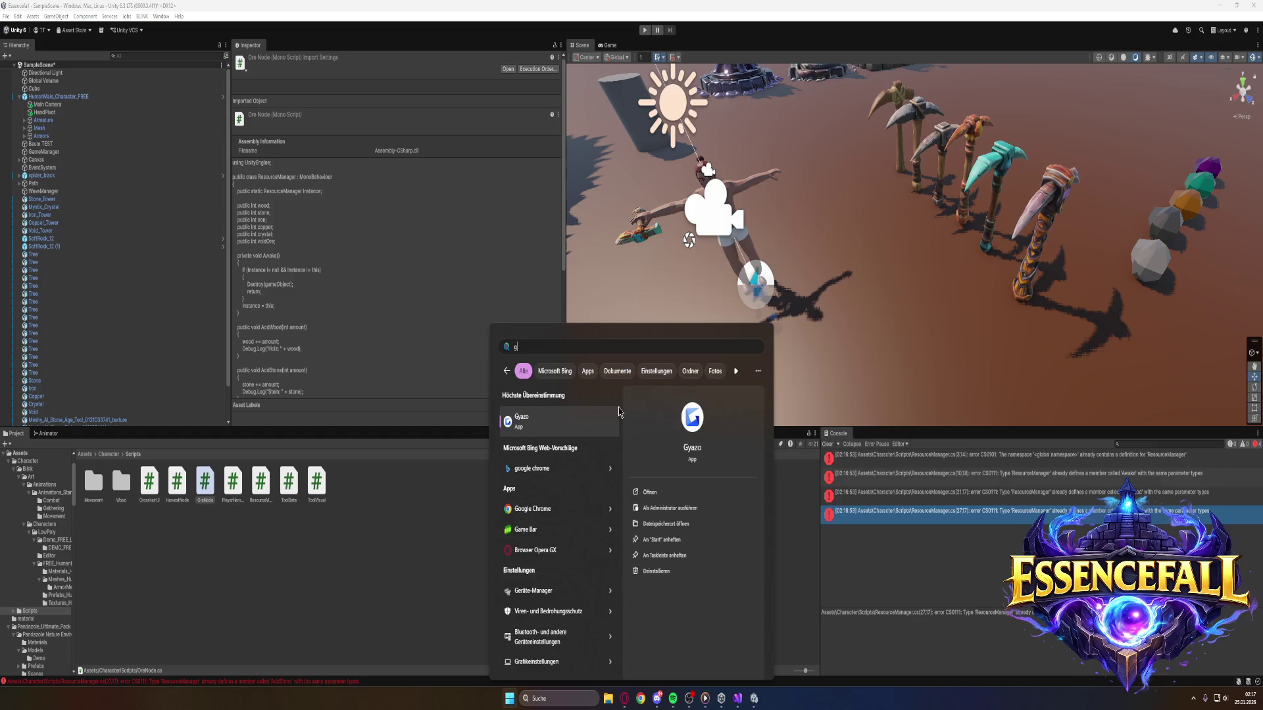
pyautogui.press('Return')
pyautogui.moveTo(814, 424)
pyautogui.mouseDown()
pyautogui.moveTo(1202, 580)
pyautogui.moveTo(1233, 654)
pyautogui.mouseUp()
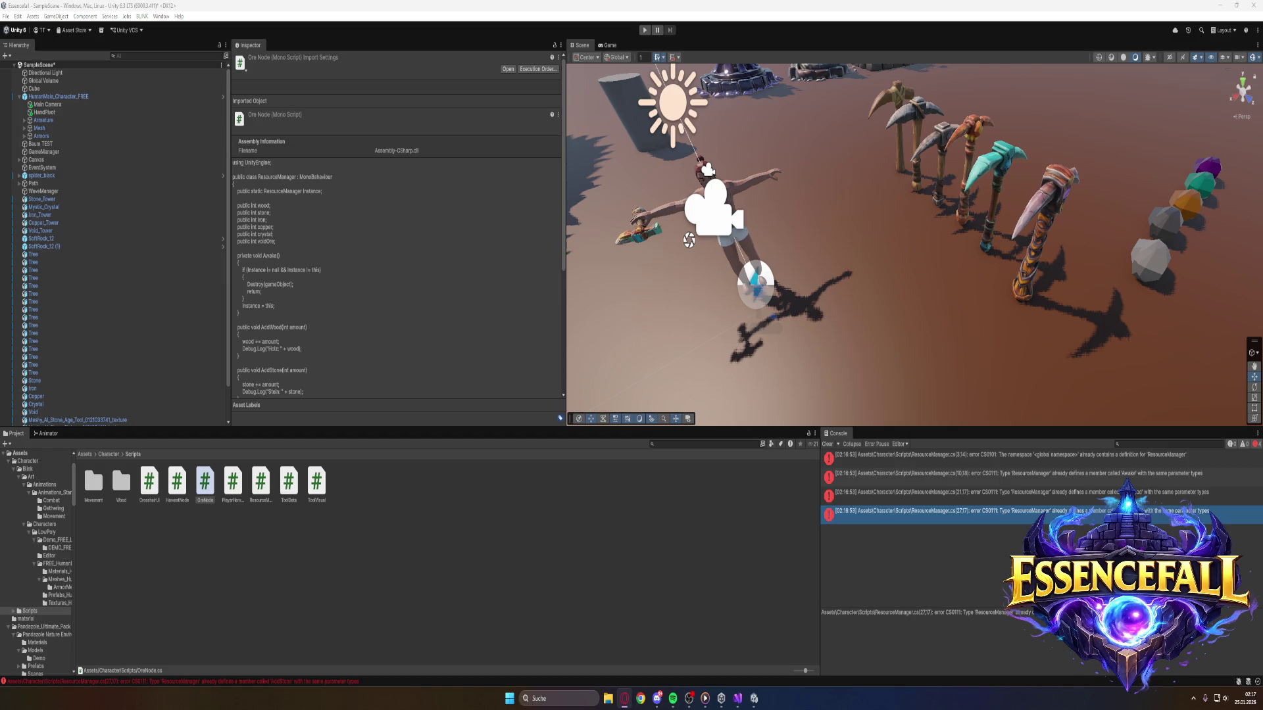
pyautogui.press('super')
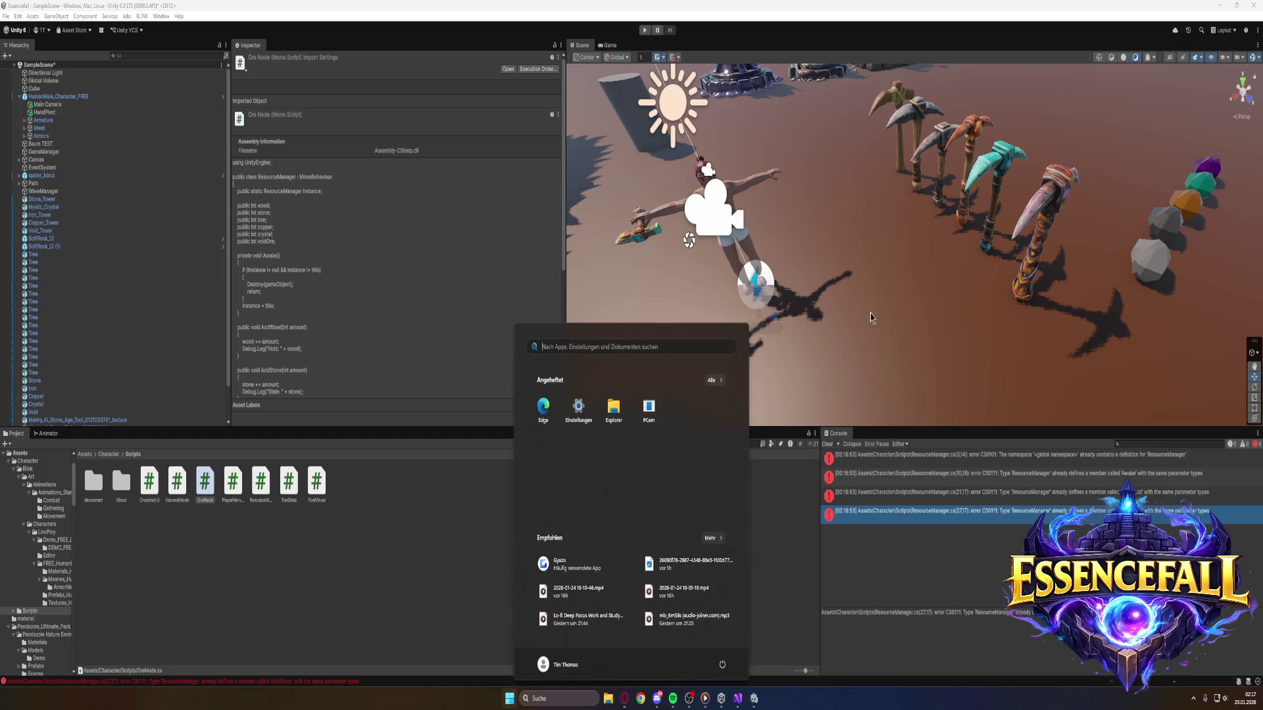
pyautogui.write('g')
pyautogui.click(547, 426)
pyautogui.moveTo(816, 424)
pyautogui.mouseDown()
pyautogui.moveTo(1142, 615)
pyautogui.moveTo(1230, 645)
pyautogui.mouseUp()
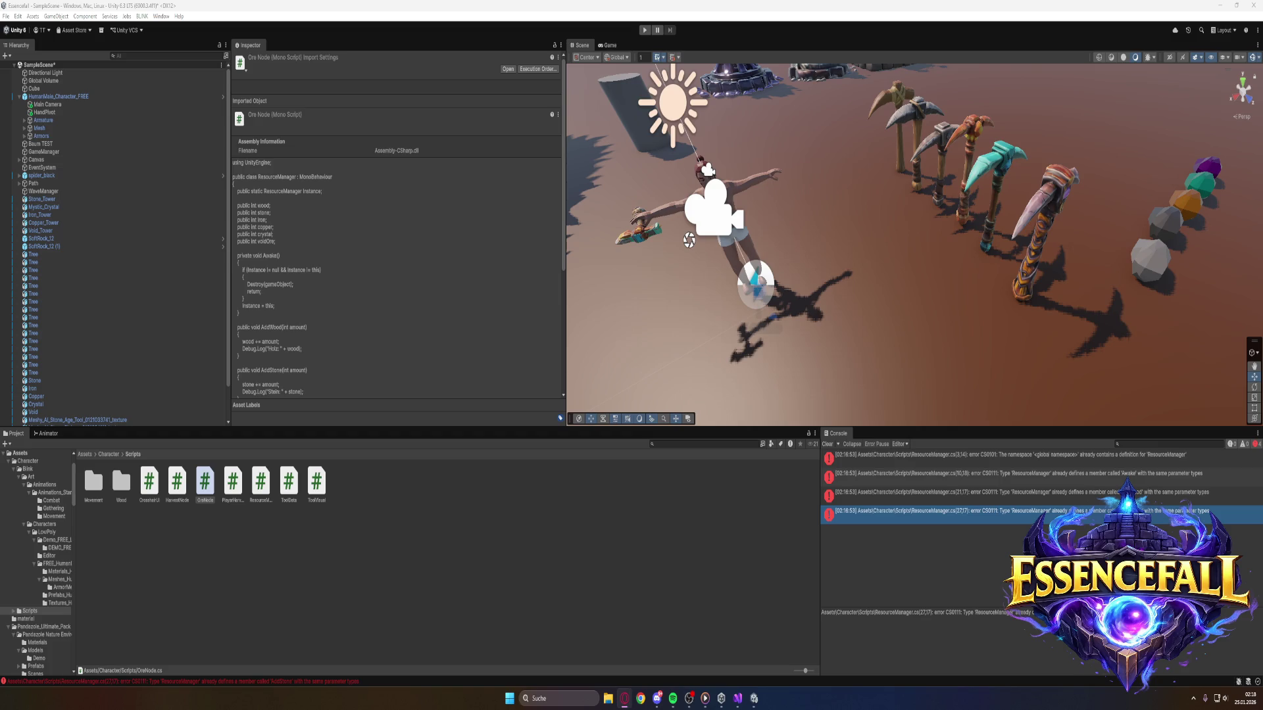
pyautogui.rightClick(211, 495)
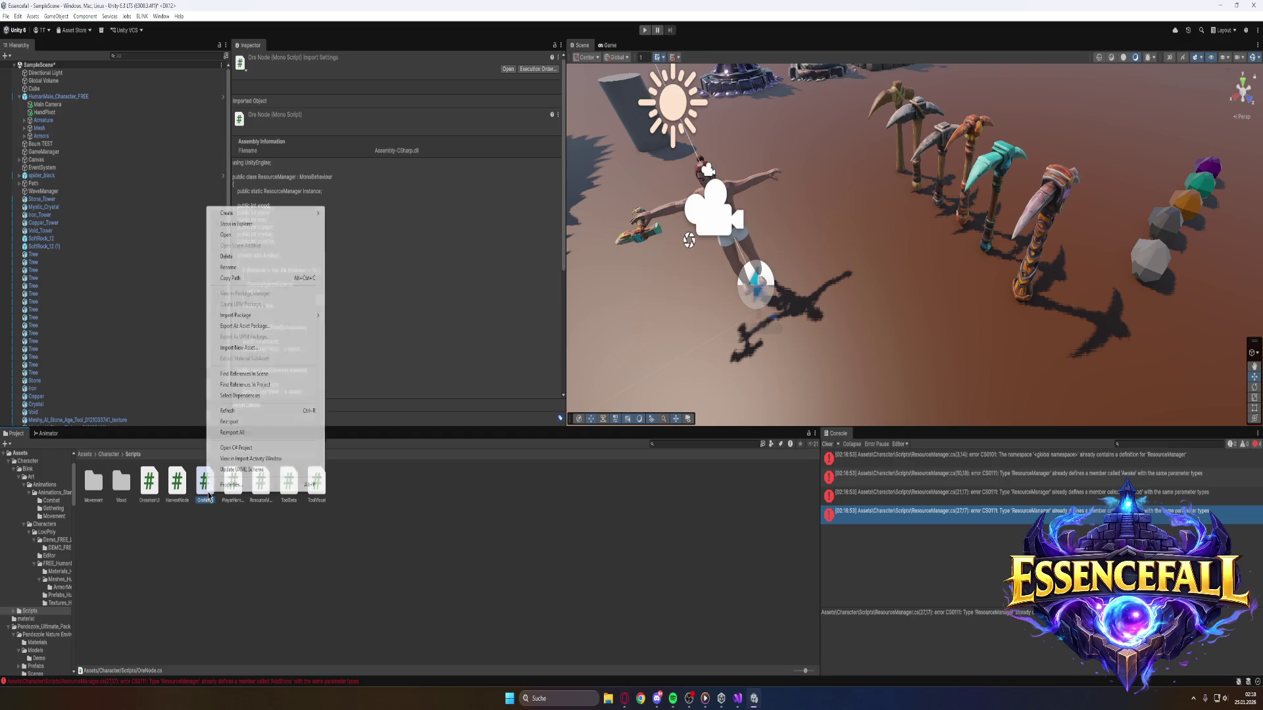
pyautogui.click(227, 256)
pyautogui.click(637, 367)
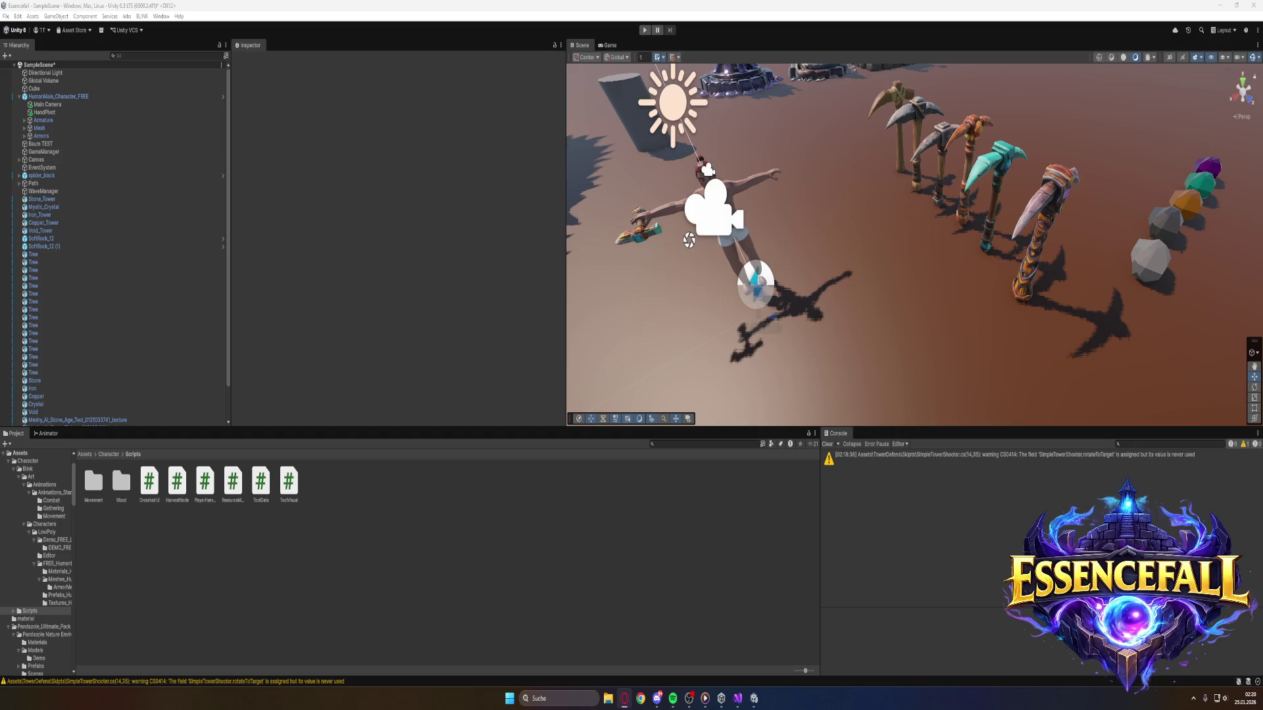
pyautogui.hotkey('alt', 'Tab')
pyautogui.hotkey('alt', 'Tab')
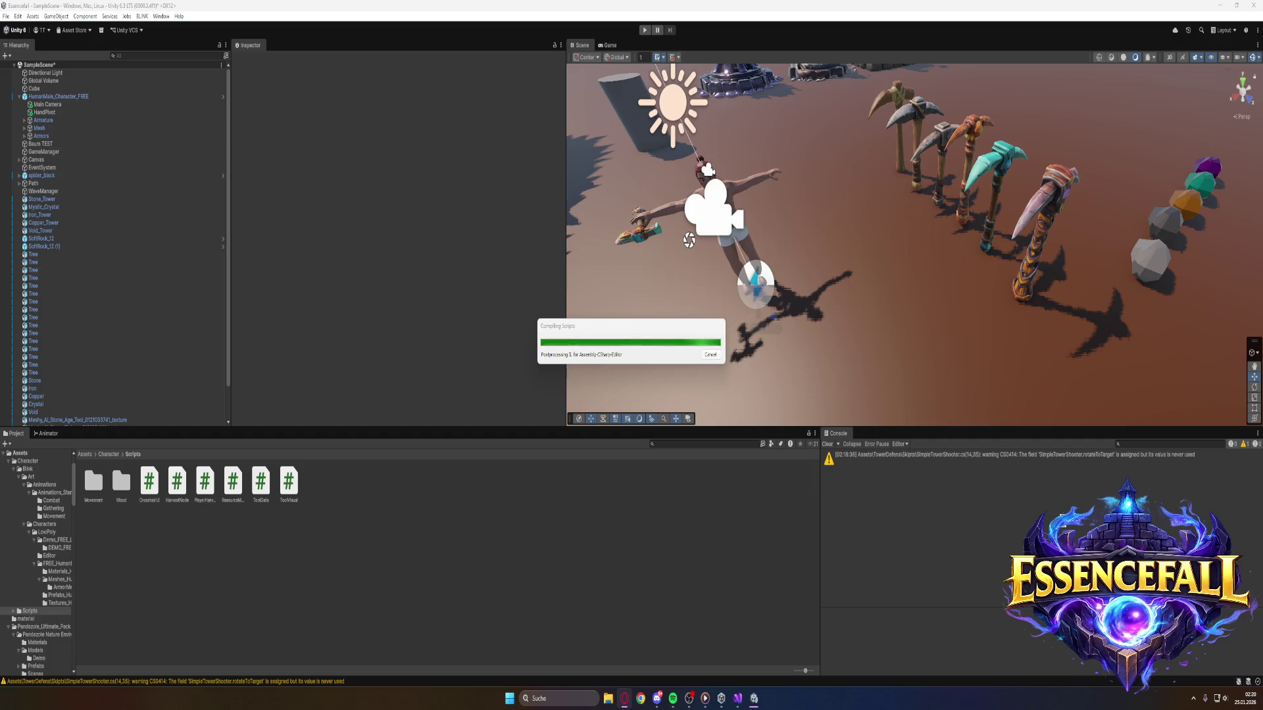
# Switch from the recompiled Unity Editor over to the web browser.
pyautogui.hotkey('alt', 'Tab')
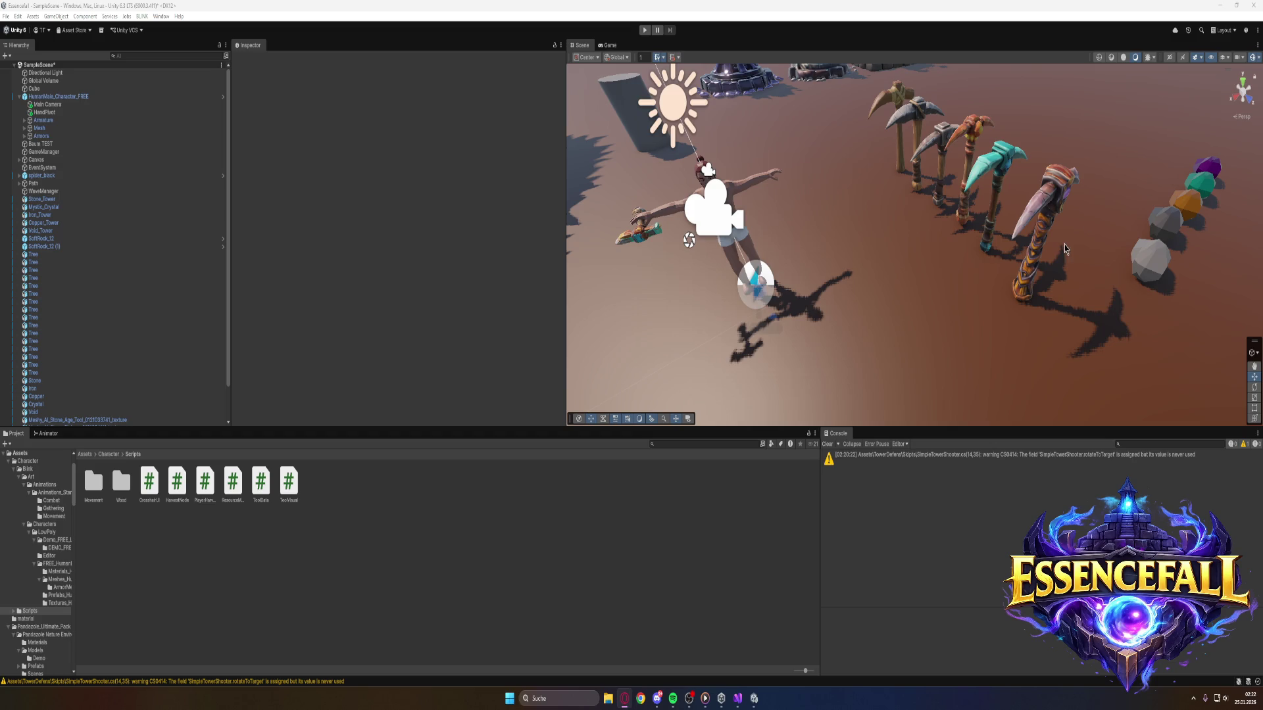
pyautogui.moveTo(922, 301)
pyautogui.mouseDown()
pyautogui.moveTo(920, 268)
pyautogui.moveTo(899, 323)
pyautogui.moveTo(979, 342)
pyautogui.mouseUp()
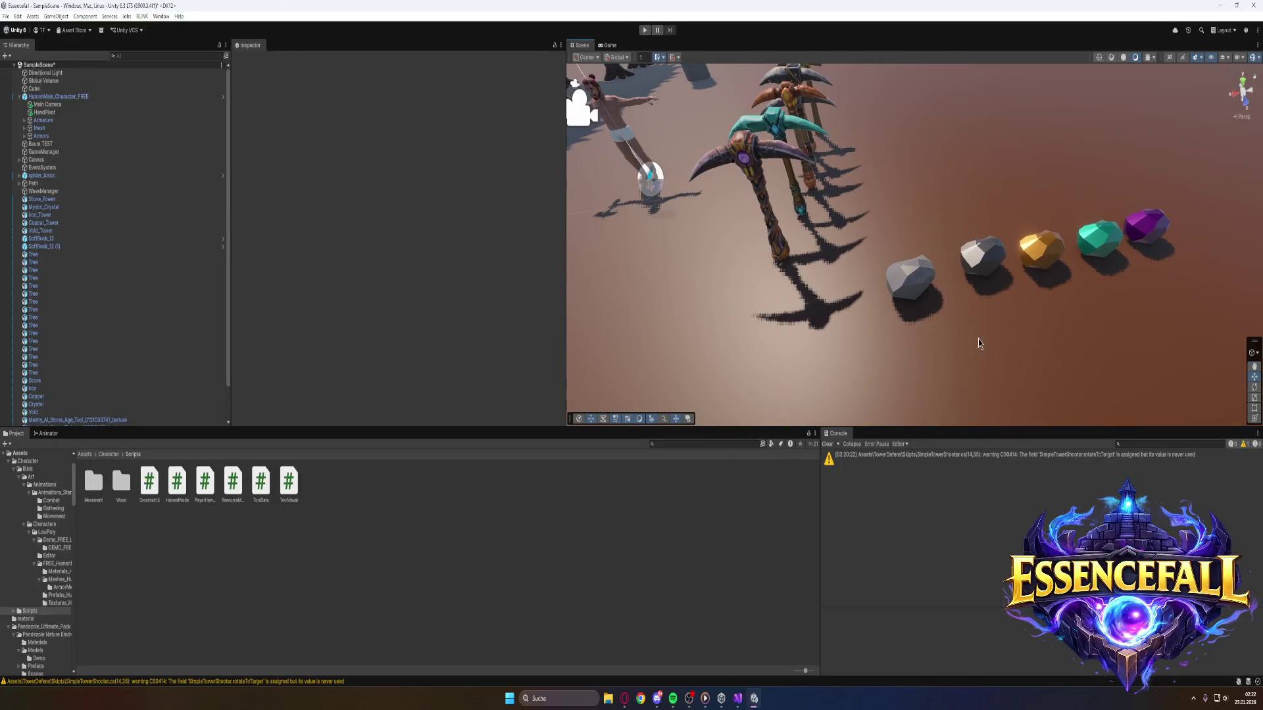
# Orbit and pull back the Scene view to show the character, pickaxe row and ore rocks.
pyautogui.moveTo(977, 242); pyautogui.dragTo(878, 322)
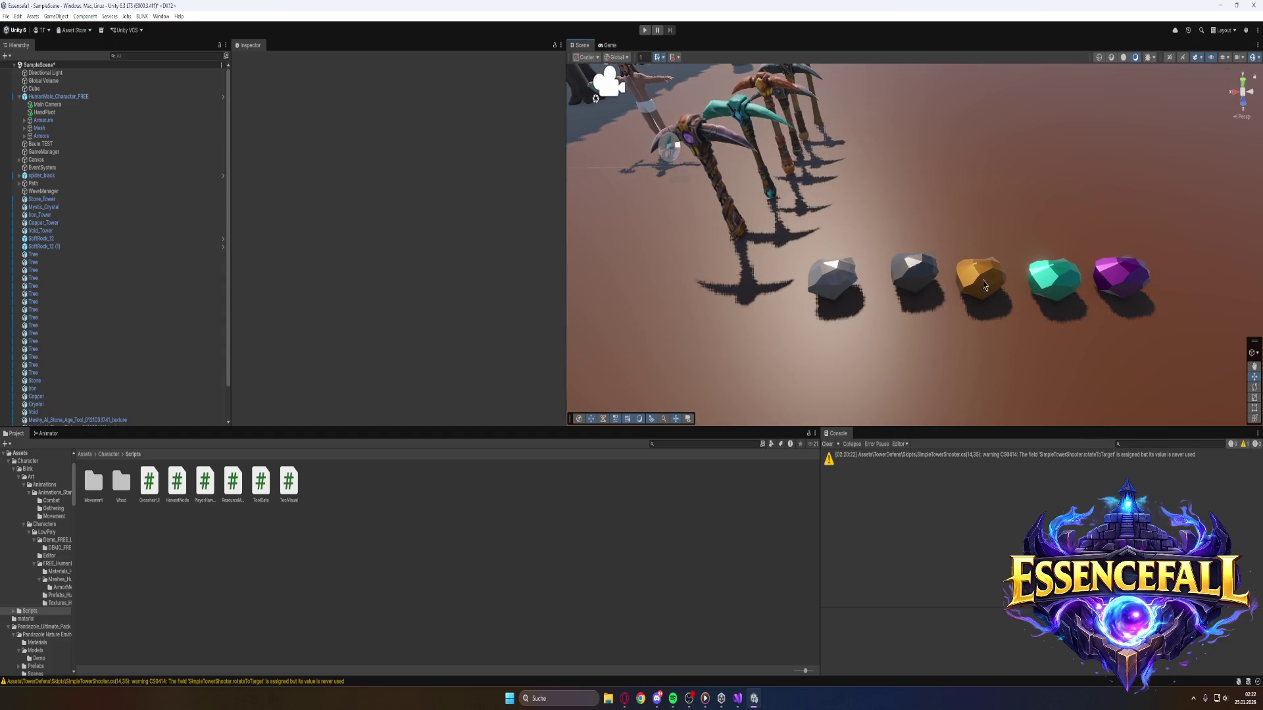
pyautogui.moveTo(1064, 183)
pyautogui.mouseDown()
pyautogui.moveTo(1039, 103)
pyautogui.moveTo(1026, 138)
pyautogui.mouseUp()
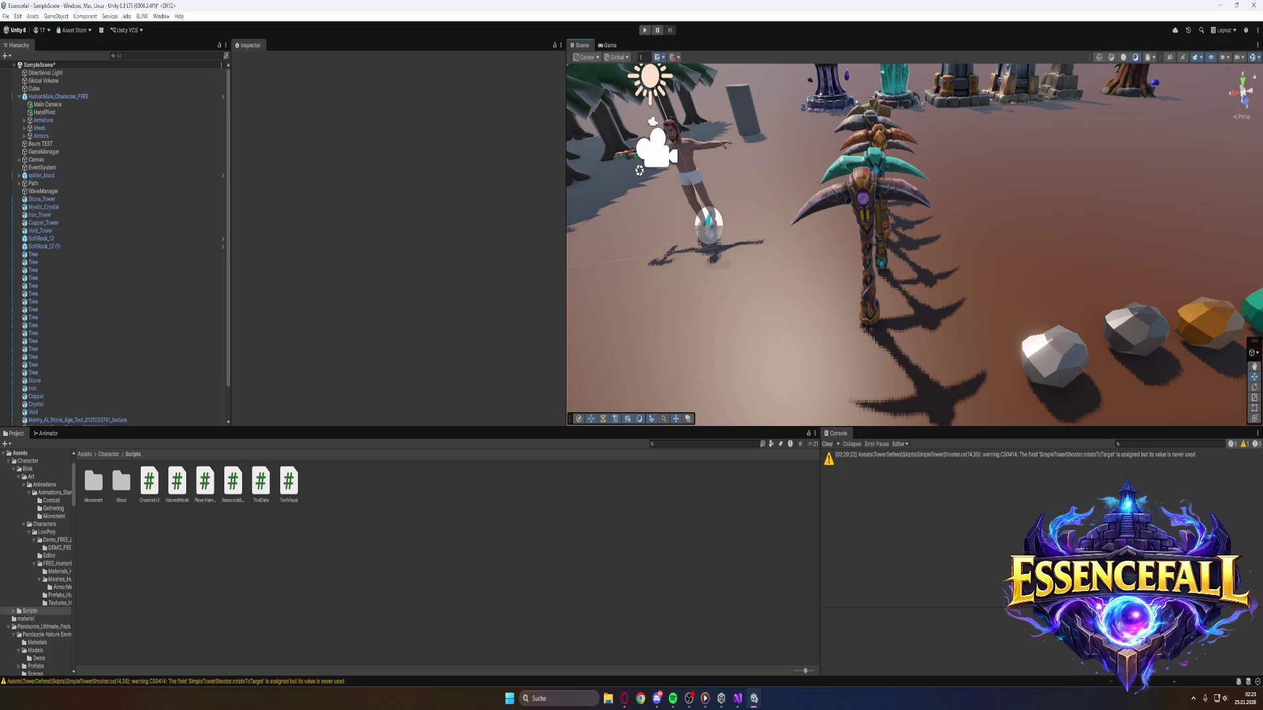
pyautogui.moveTo(1023, 200)
pyautogui.mouseDown()
pyautogui.moveTo(913, 139)
pyautogui.moveTo(999, 197)
pyautogui.moveTo(1052, 190)
pyautogui.moveTo(1026, 198)
pyautogui.moveTo(1002, 154)
pyautogui.moveTo(1057, 187)
pyautogui.moveTo(1099, 192)
pyautogui.moveTo(1024, 206)
pyautogui.moveTo(1155, 248)
pyautogui.moveTo(1139, 274)
pyautogui.moveTo(1065, 268)
pyautogui.moveTo(930, 197)
pyautogui.moveTo(1024, 195)
pyautogui.mouseUp()
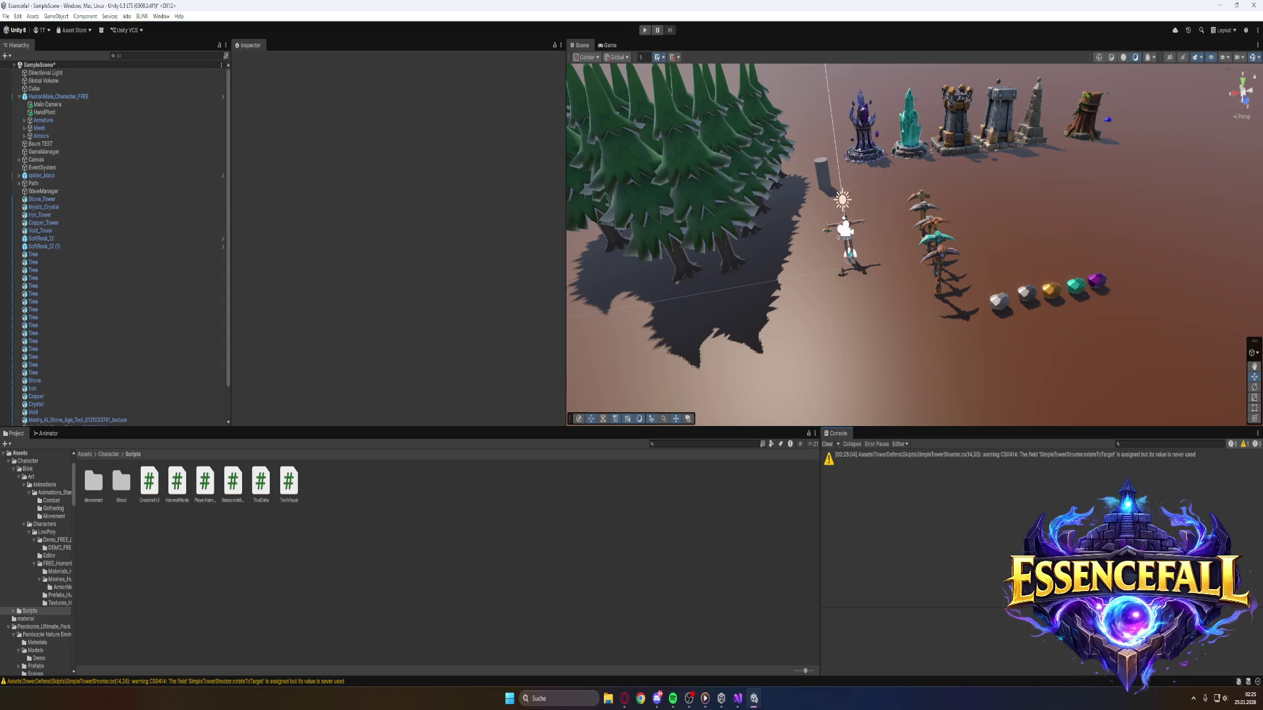
# Switch over to the Opera browser from the taskbar.
pyautogui.click(624, 699)
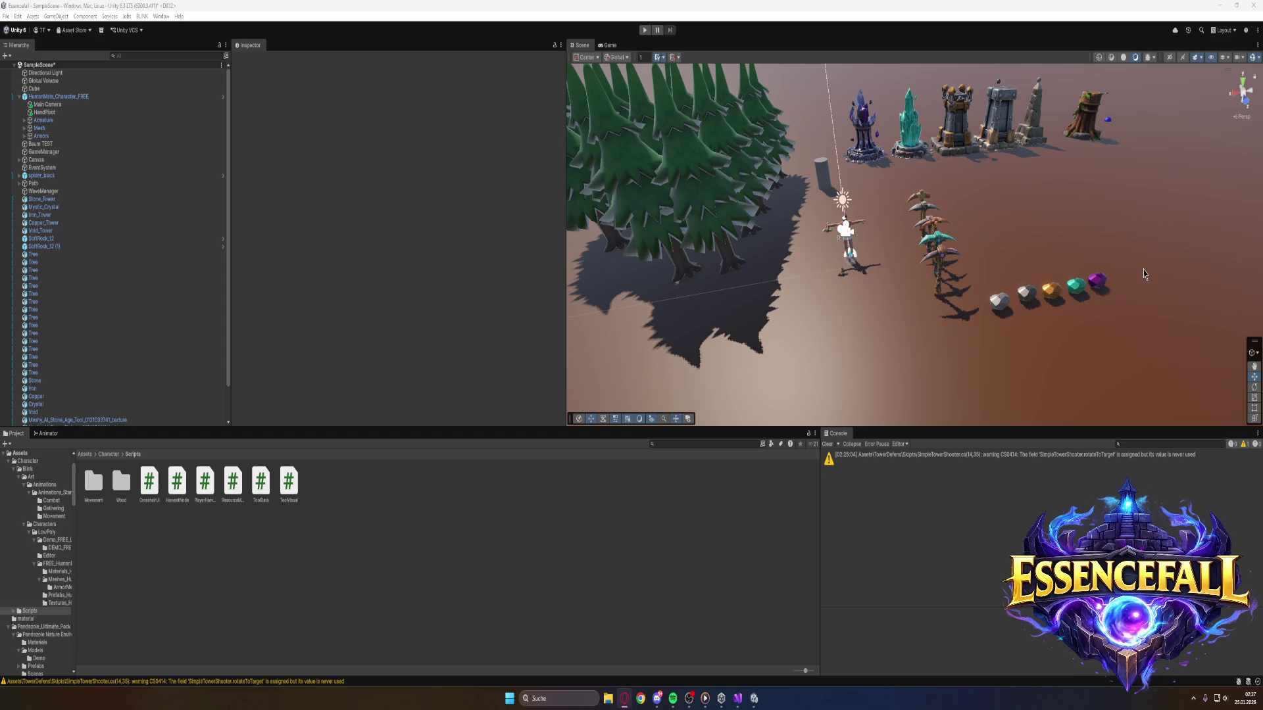
# Select the Stone ore rock and collapse its Lit material settings in the Inspector.
pyautogui.scroll(-3, 131, 357)
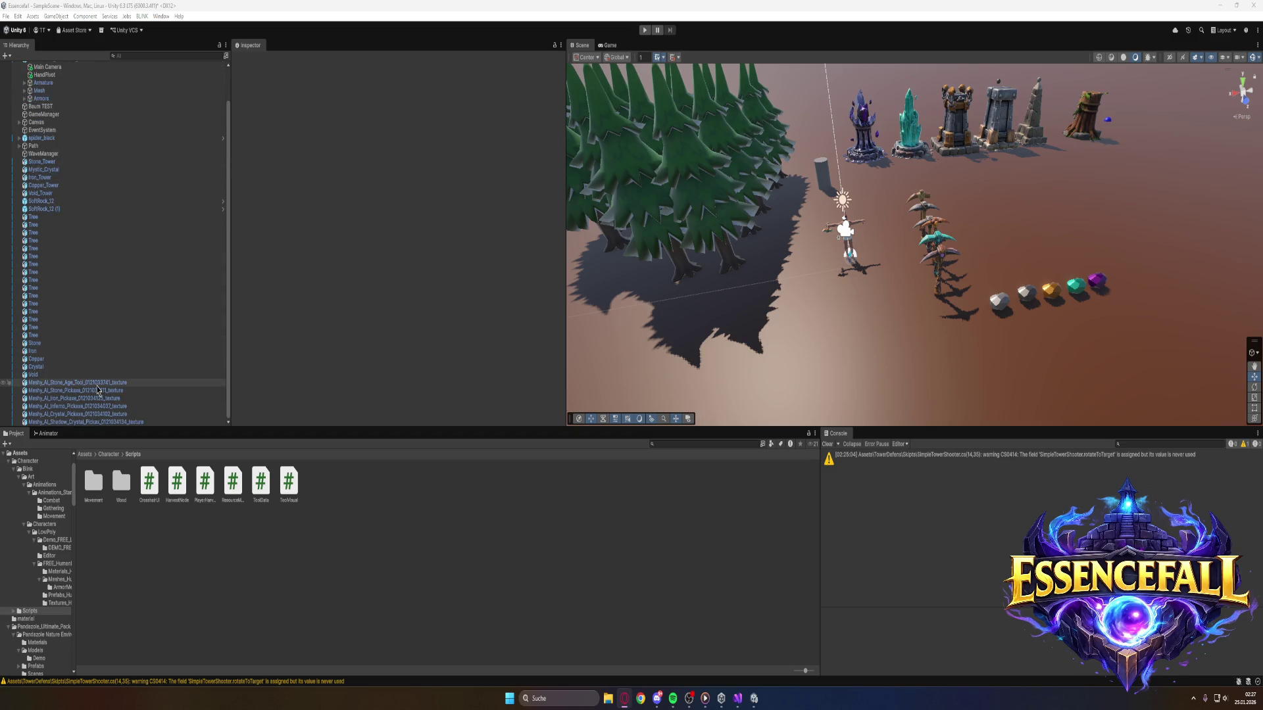
pyautogui.scroll(2, 81, 342)
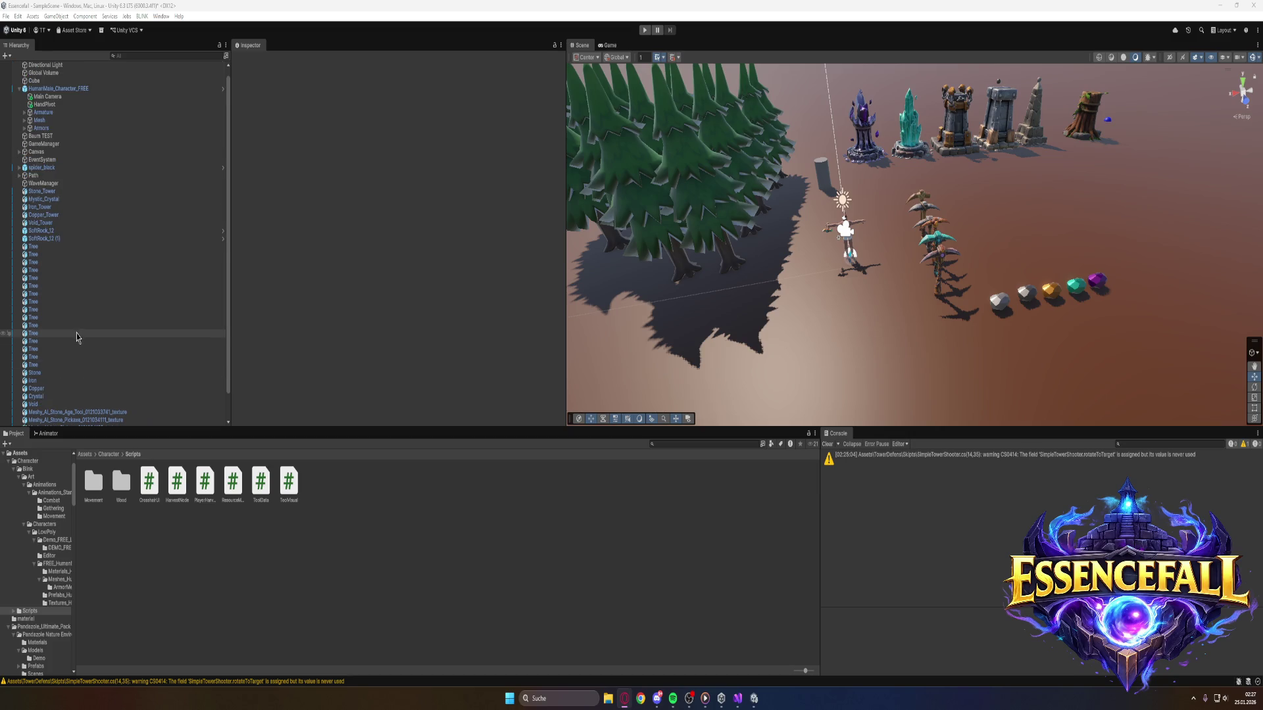
pyautogui.scroll(-2, 84, 306)
pyautogui.click(128, 343)
pyautogui.scroll(-5, 315, 309)
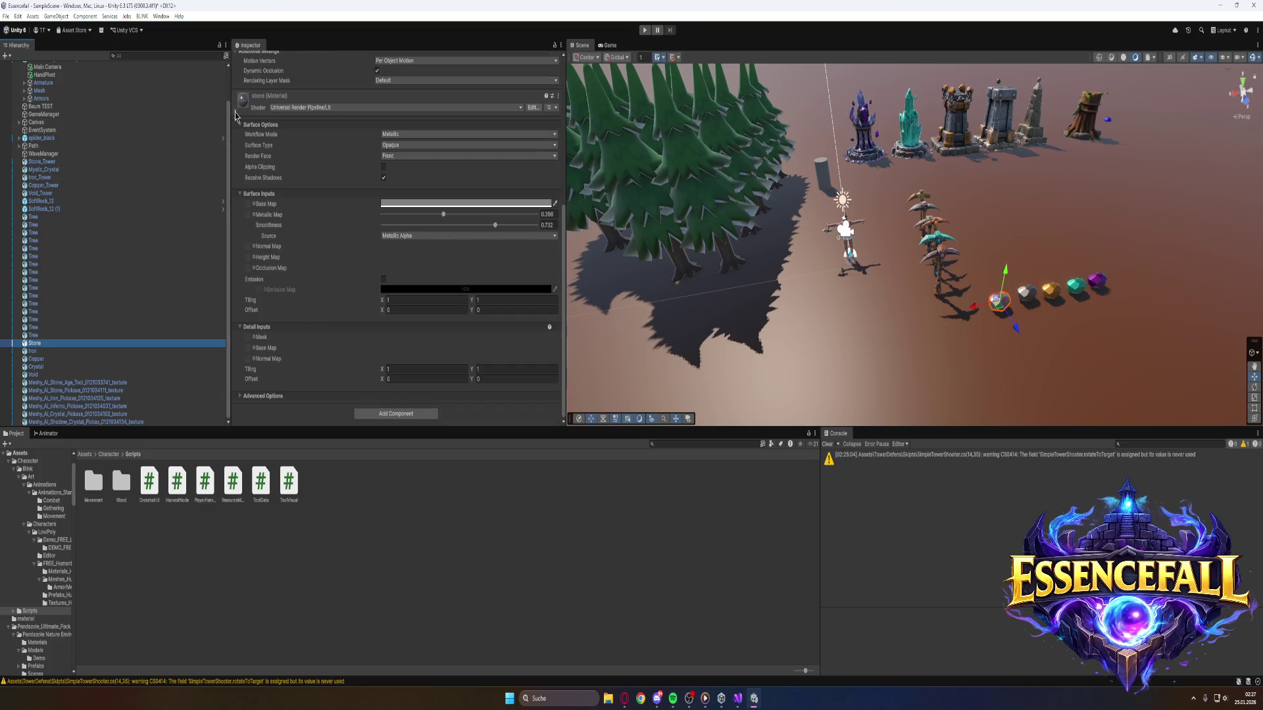
pyautogui.click(237, 112)
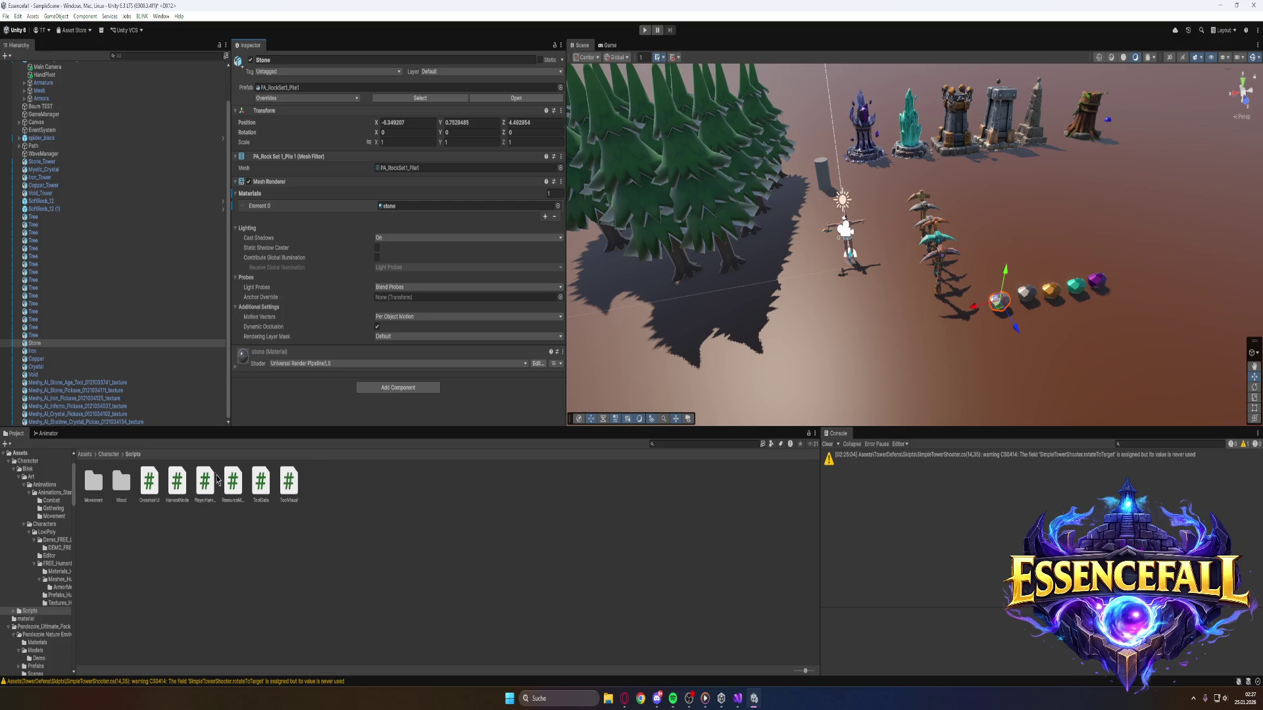
# Attach HarvestNode to the Stone and Iron rocks, with resource types Stone and Iron.
pyautogui.click(178, 482)
pyautogui.moveTo(179, 482)
pyautogui.mouseDown()
pyautogui.moveTo(284, 411)
pyautogui.moveTo(270, 411)
pyautogui.mouseUp()
pyautogui.scroll(-3, 287, 382)
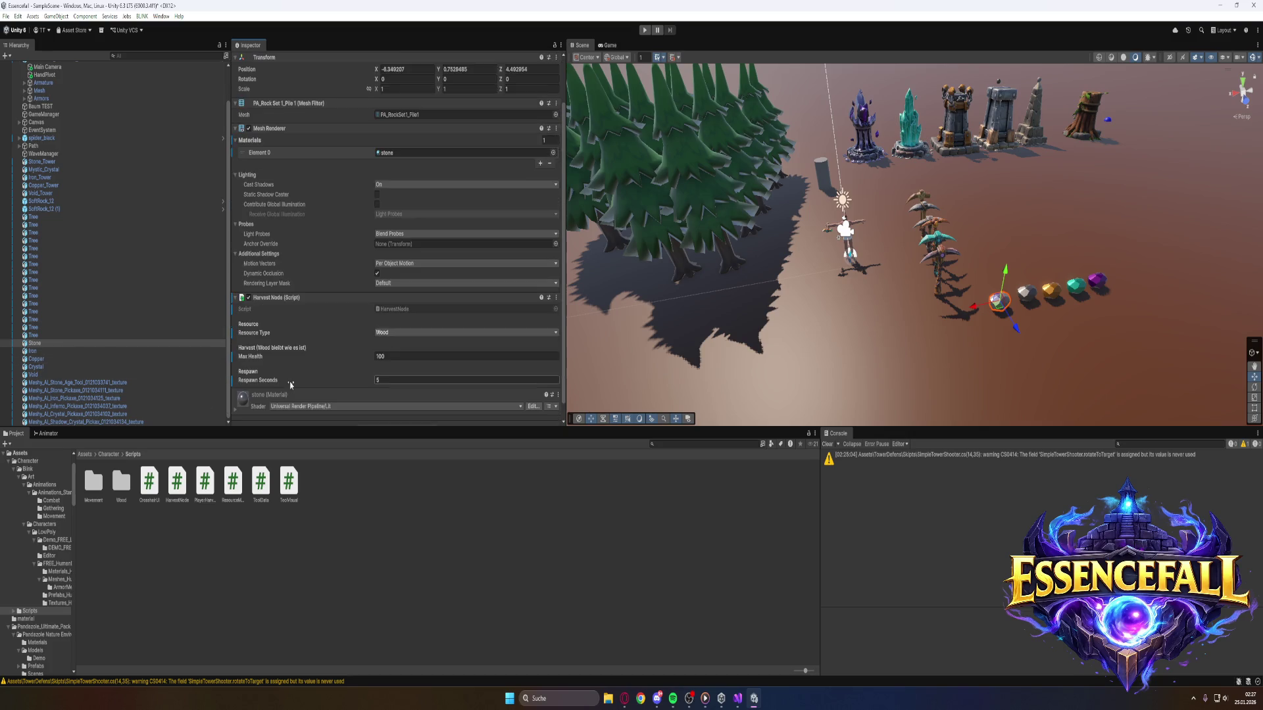
pyautogui.click(395, 316)
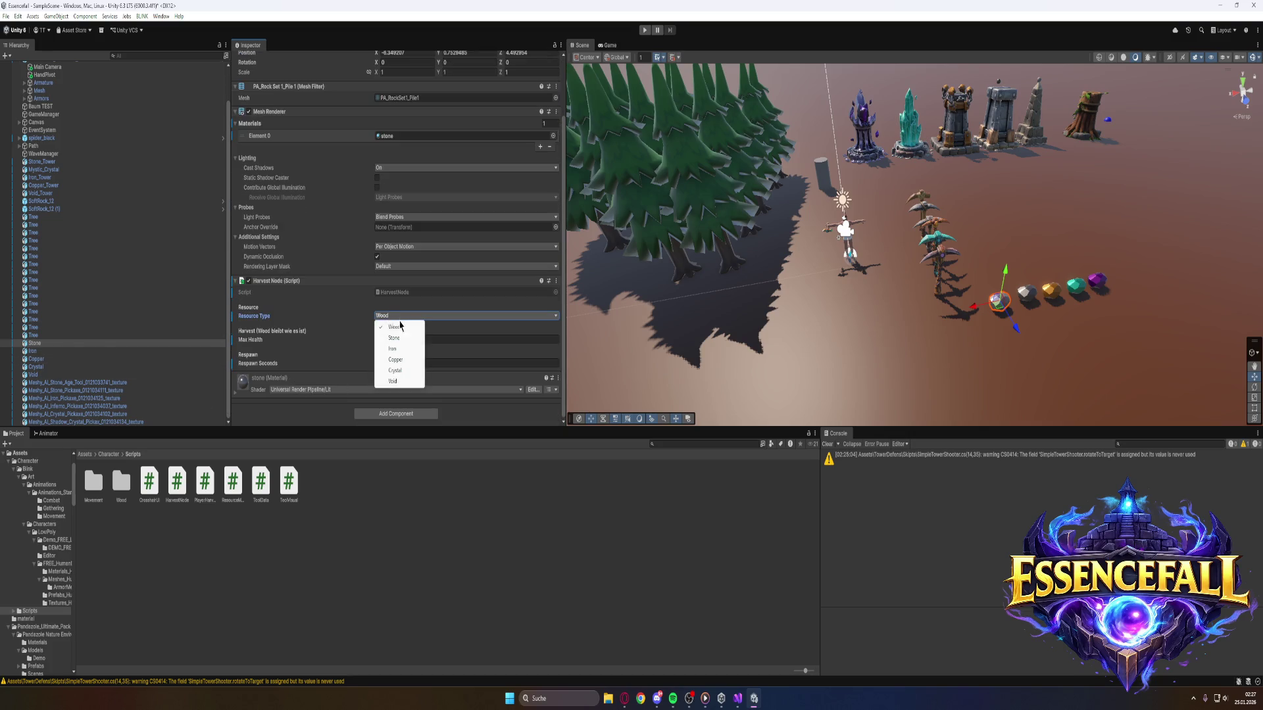
pyautogui.click(394, 337)
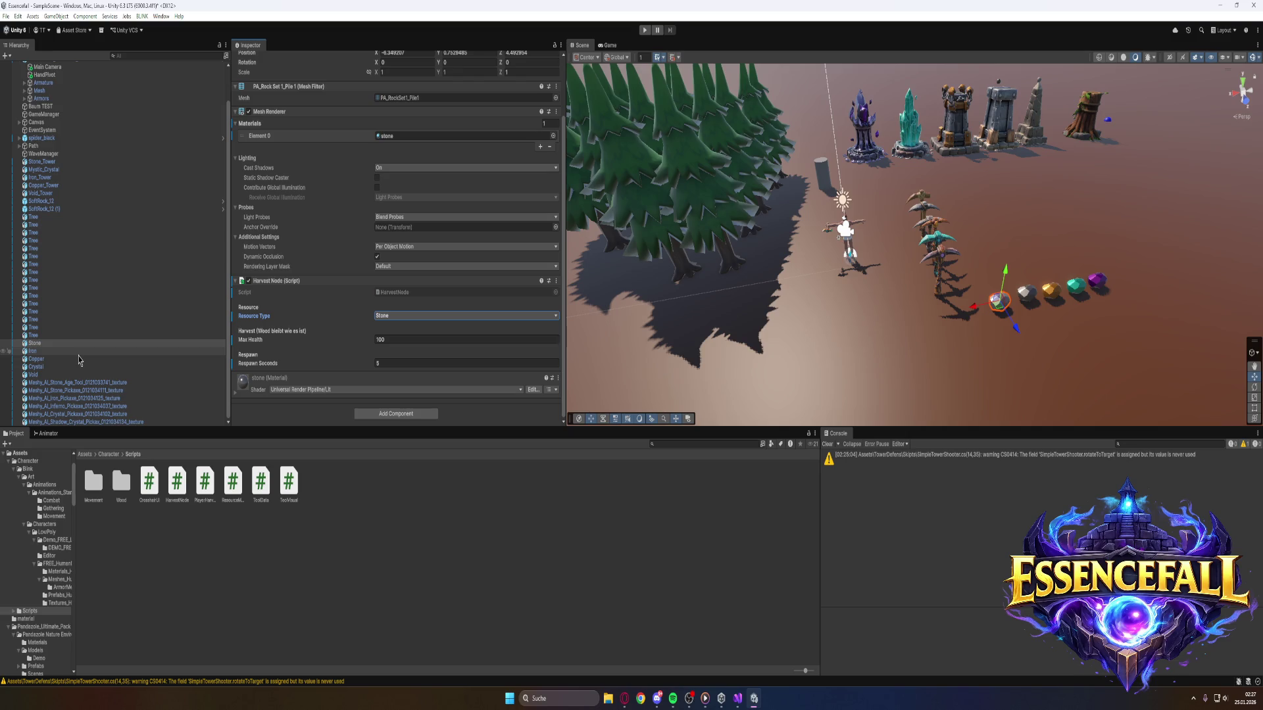
pyautogui.click(76, 351)
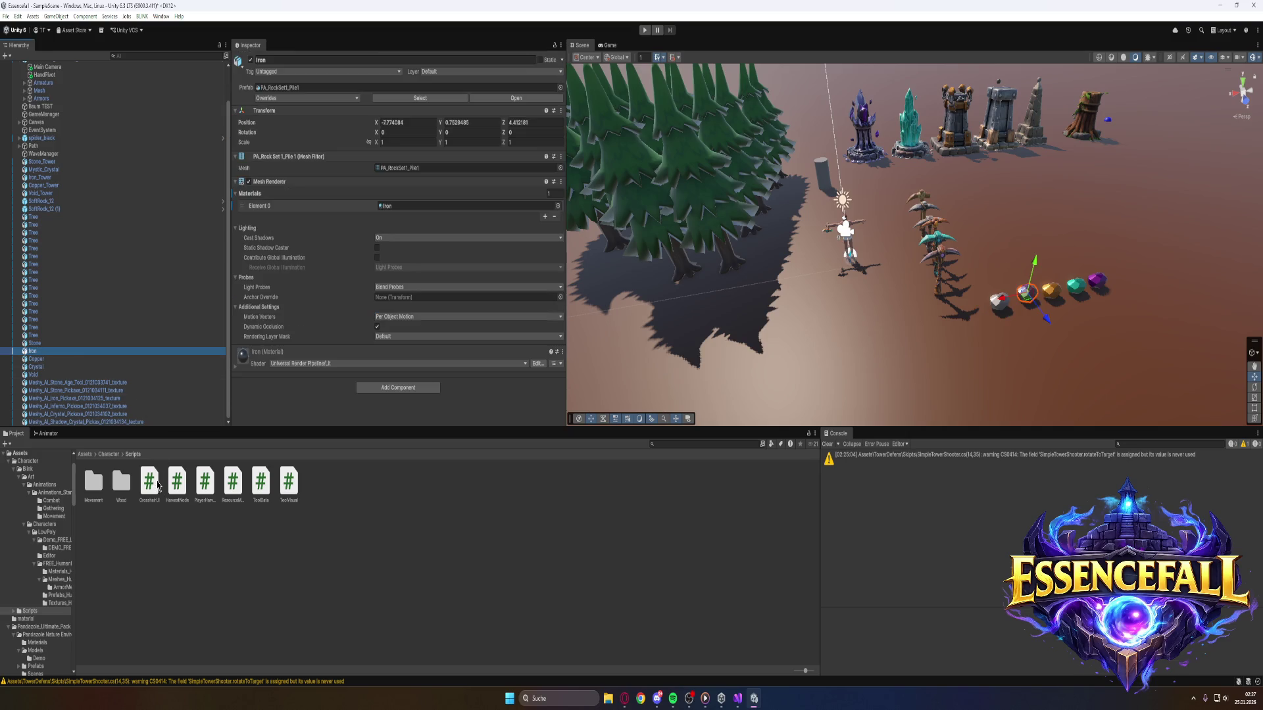
pyautogui.moveTo(174, 488); pyautogui.dragTo(292, 421)
pyautogui.moveTo(300, 407); pyautogui.dragTo(306, 403)
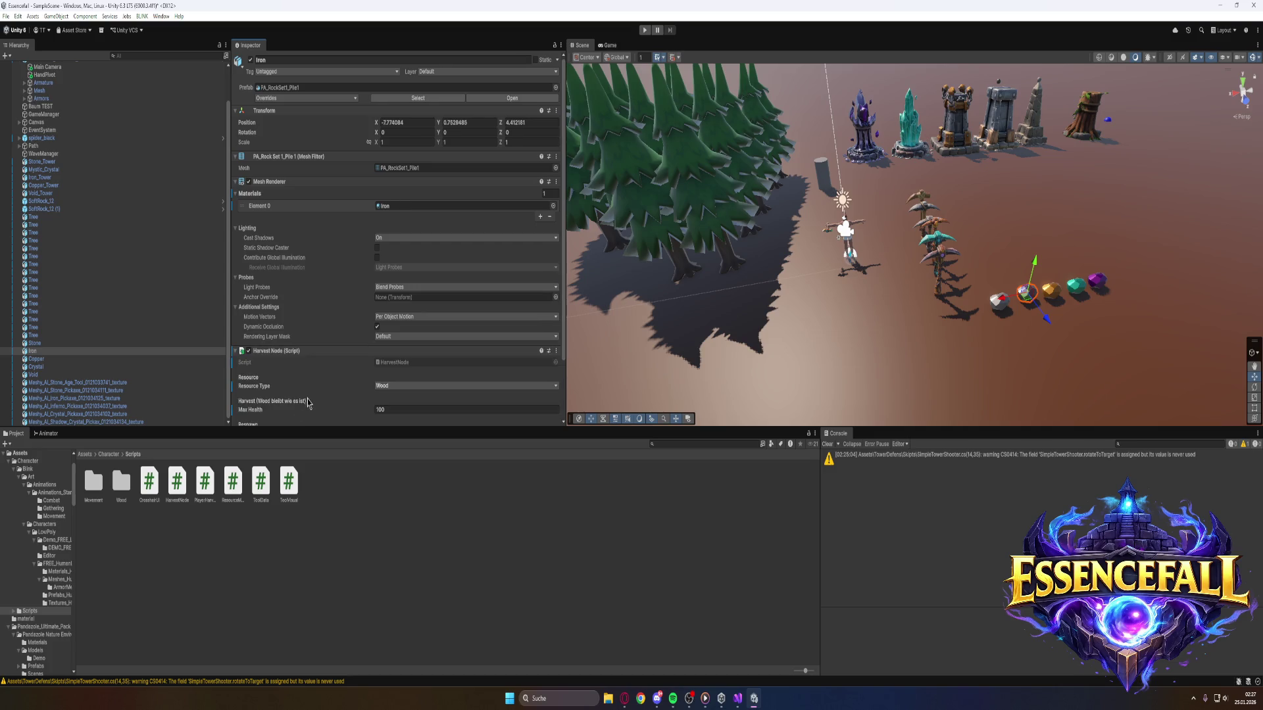
pyautogui.click(402, 386)
pyautogui.click(395, 419)
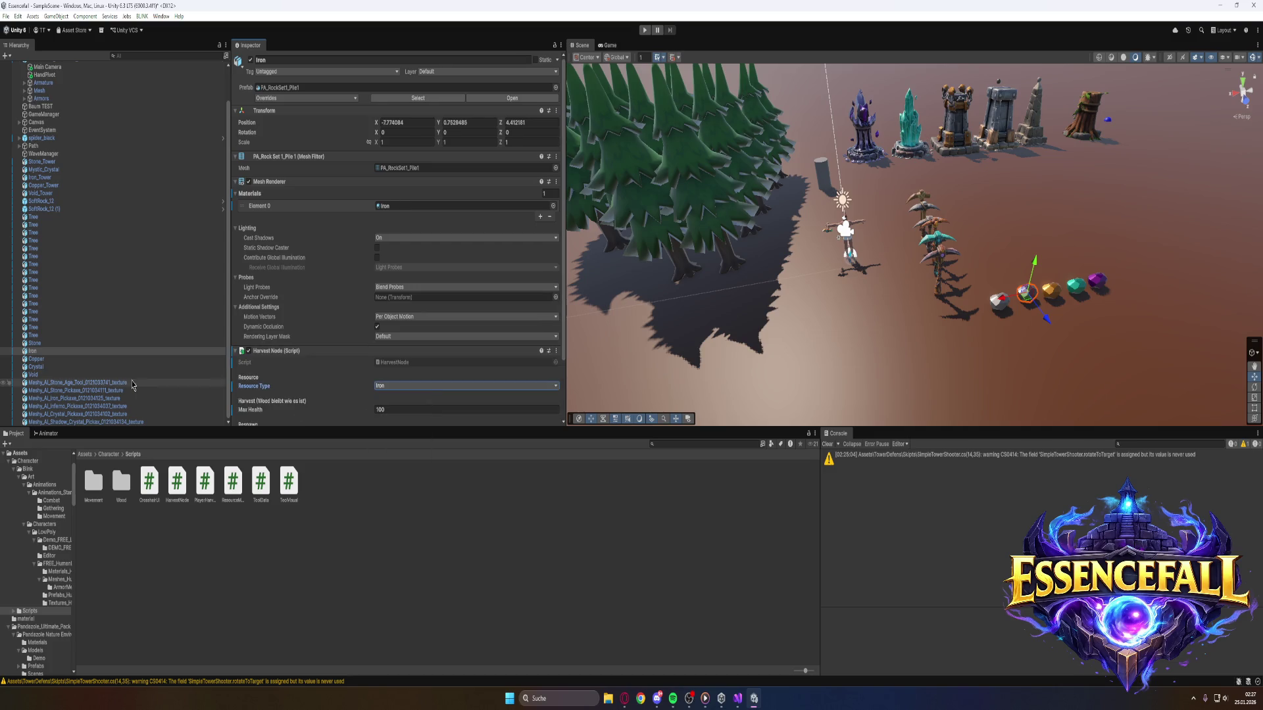
# Attach HarvestNode to the Copper and Crystal rocks, with resource types Copper and Crystal.
pyautogui.click(36, 359)
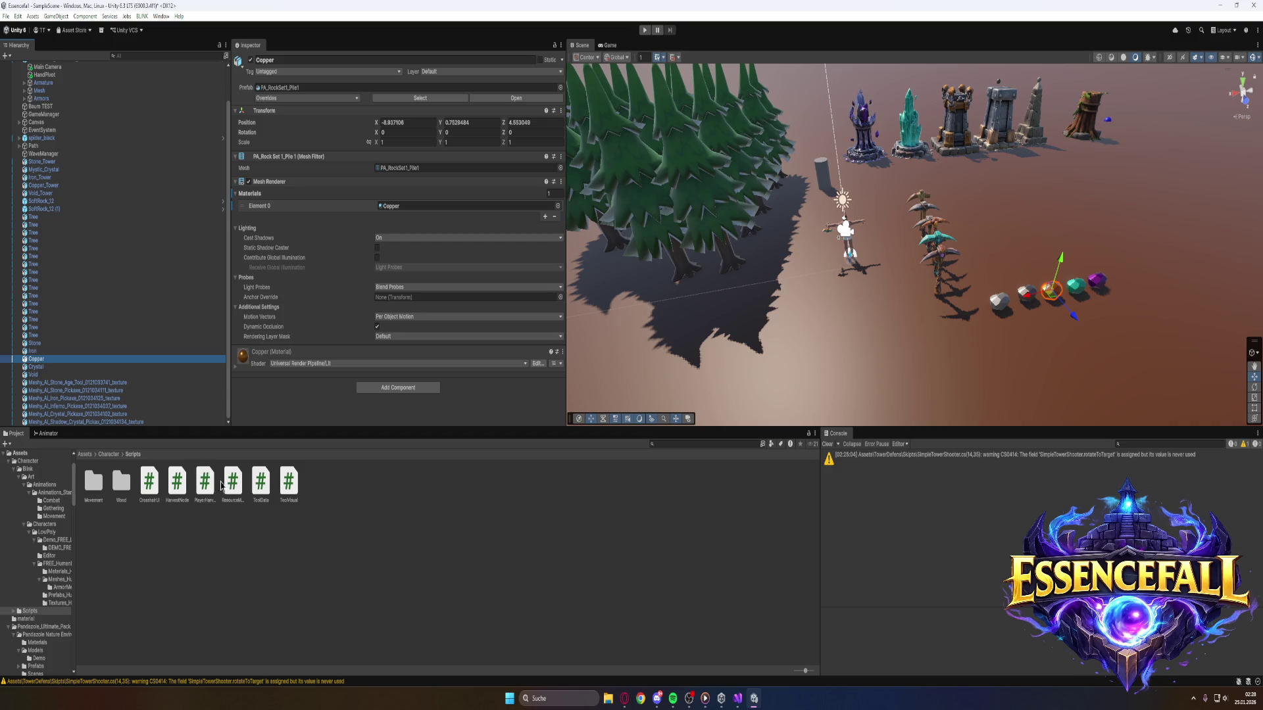
pyautogui.moveTo(177, 483); pyautogui.dragTo(318, 407)
pyautogui.scroll(-3, 322, 405)
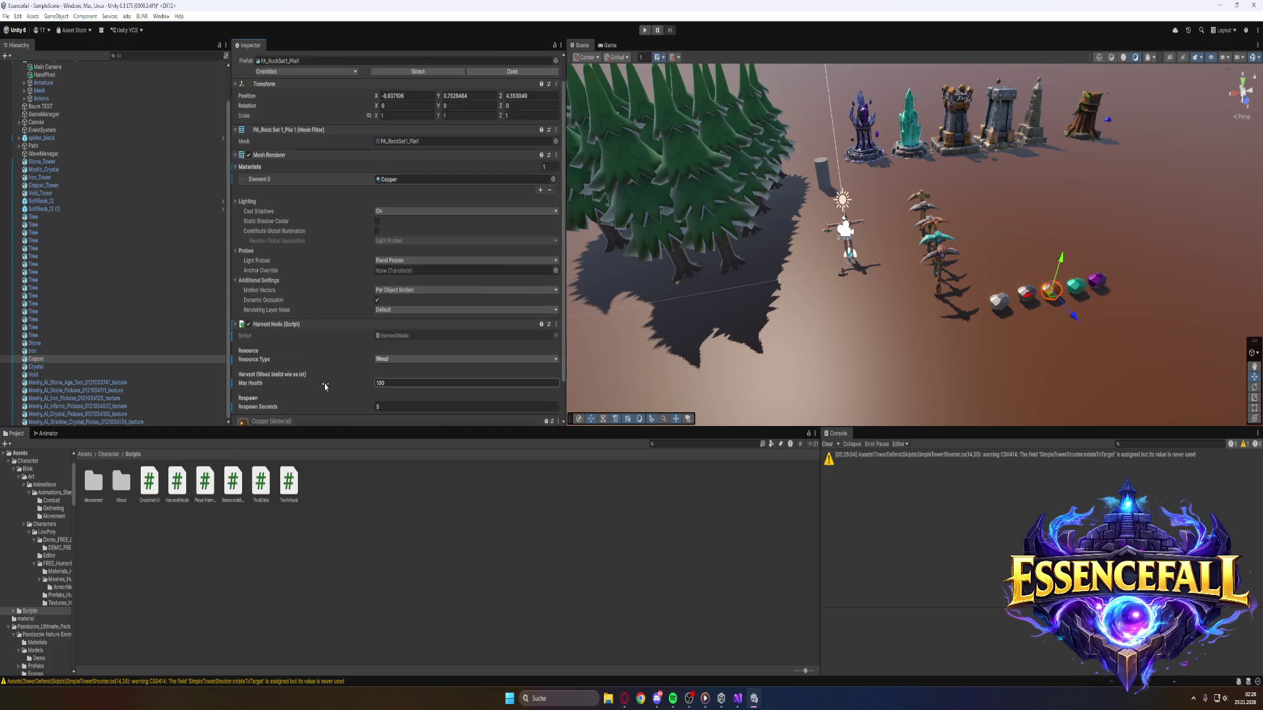
pyautogui.click(412, 315)
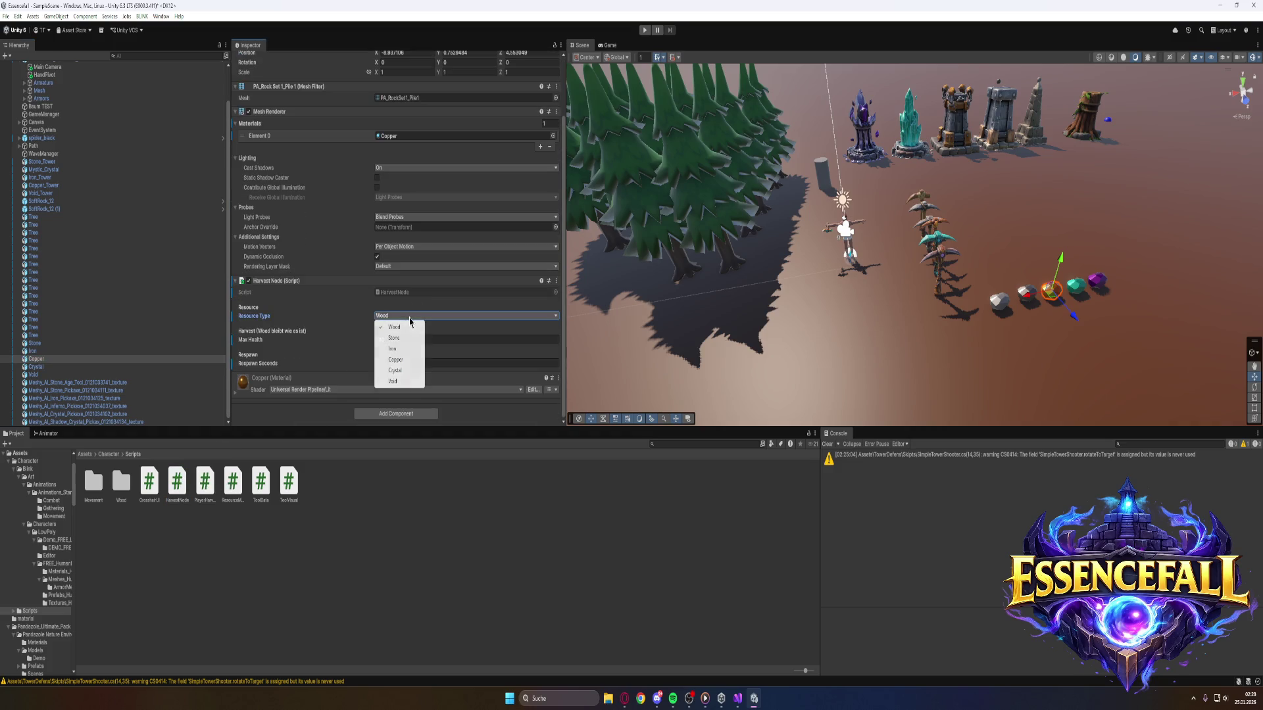
pyautogui.click(398, 360)
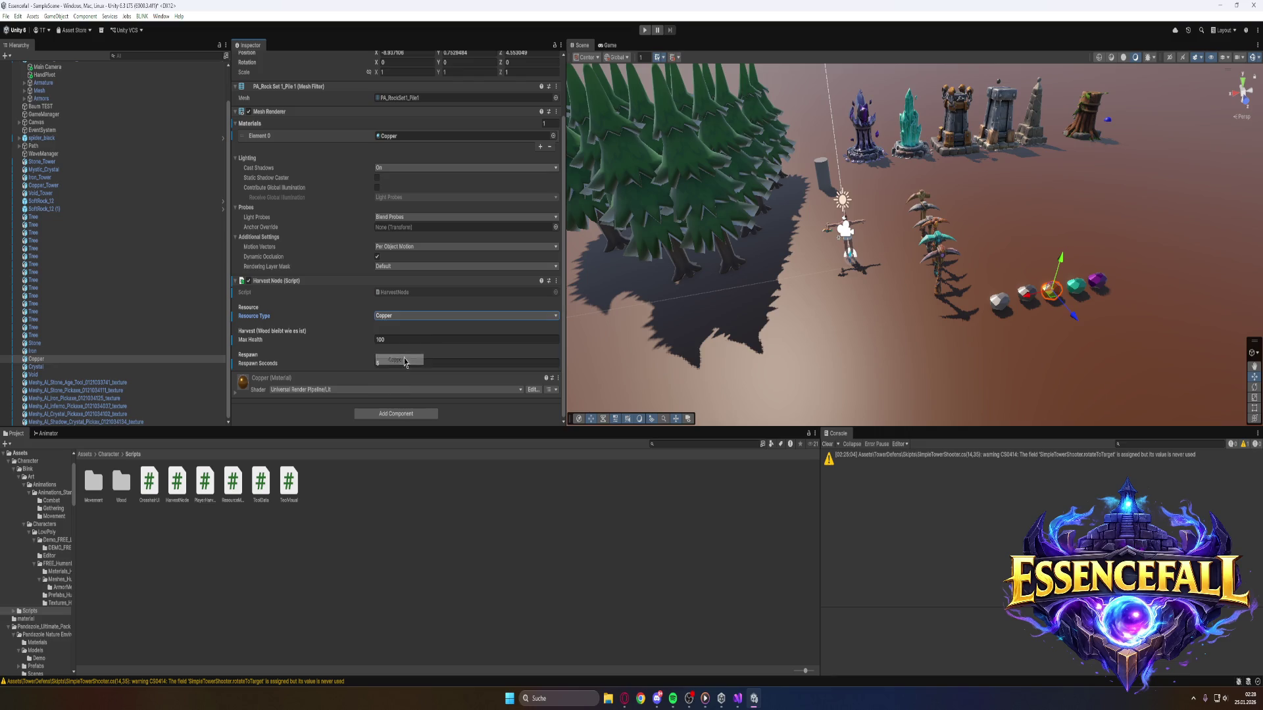
pyautogui.click(95, 367)
pyautogui.moveTo(171, 480)
pyautogui.mouseDown()
pyautogui.moveTo(285, 426)
pyautogui.moveTo(301, 375)
pyautogui.mouseUp()
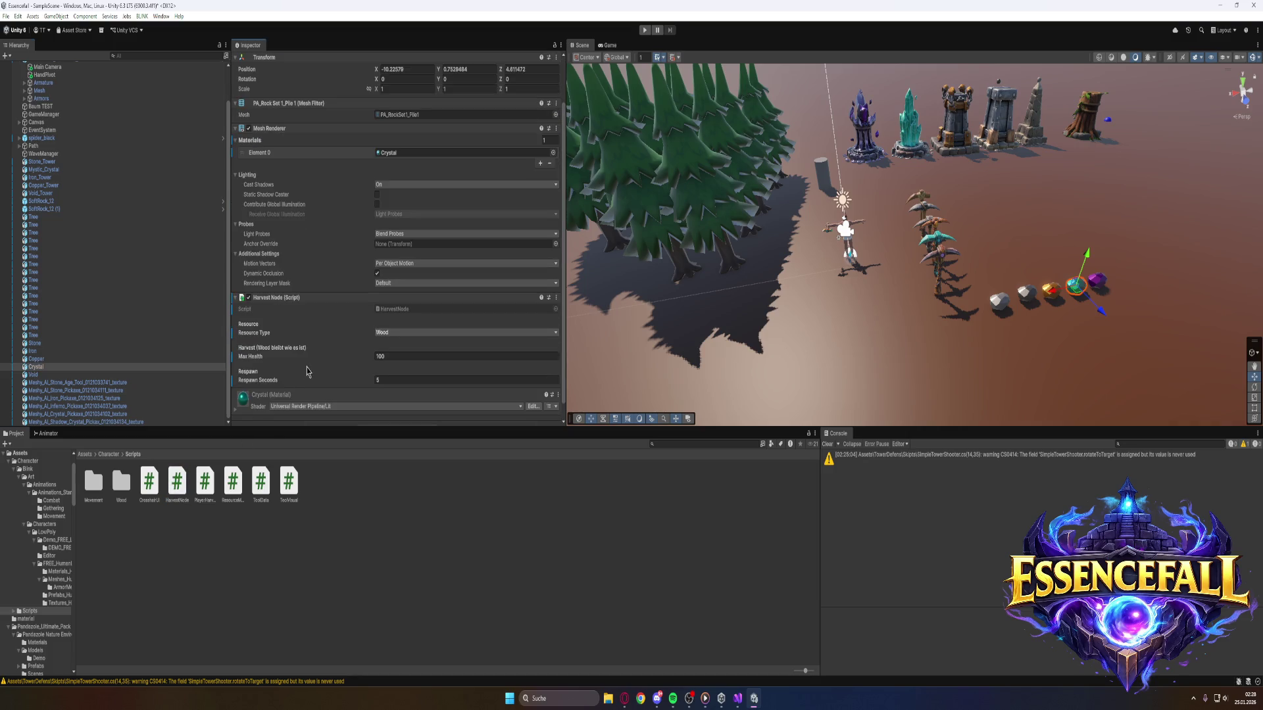
pyautogui.click(414, 332)
pyautogui.click(398, 387)
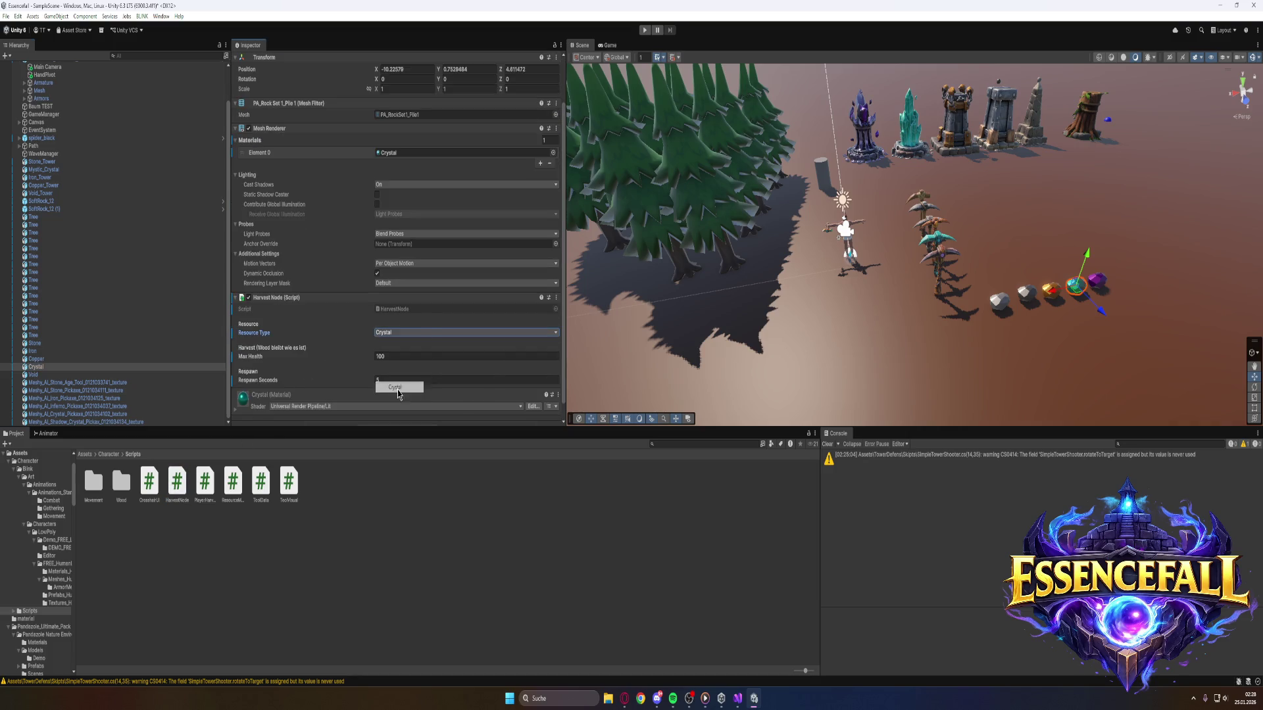
# Attach HarvestNode to the Void rock and set its resource type to Void.
pyautogui.click(109, 375)
pyautogui.moveTo(181, 484); pyautogui.dragTo(308, 416)
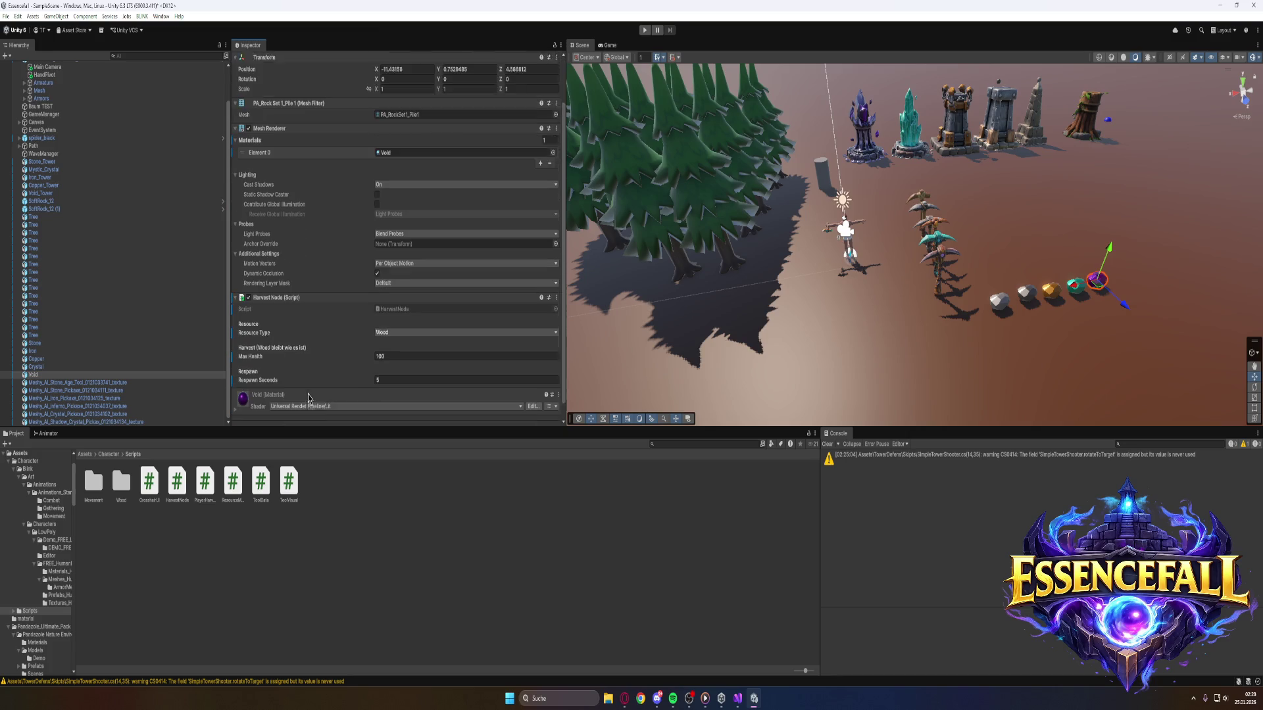
pyautogui.click(422, 317)
pyautogui.click(394, 382)
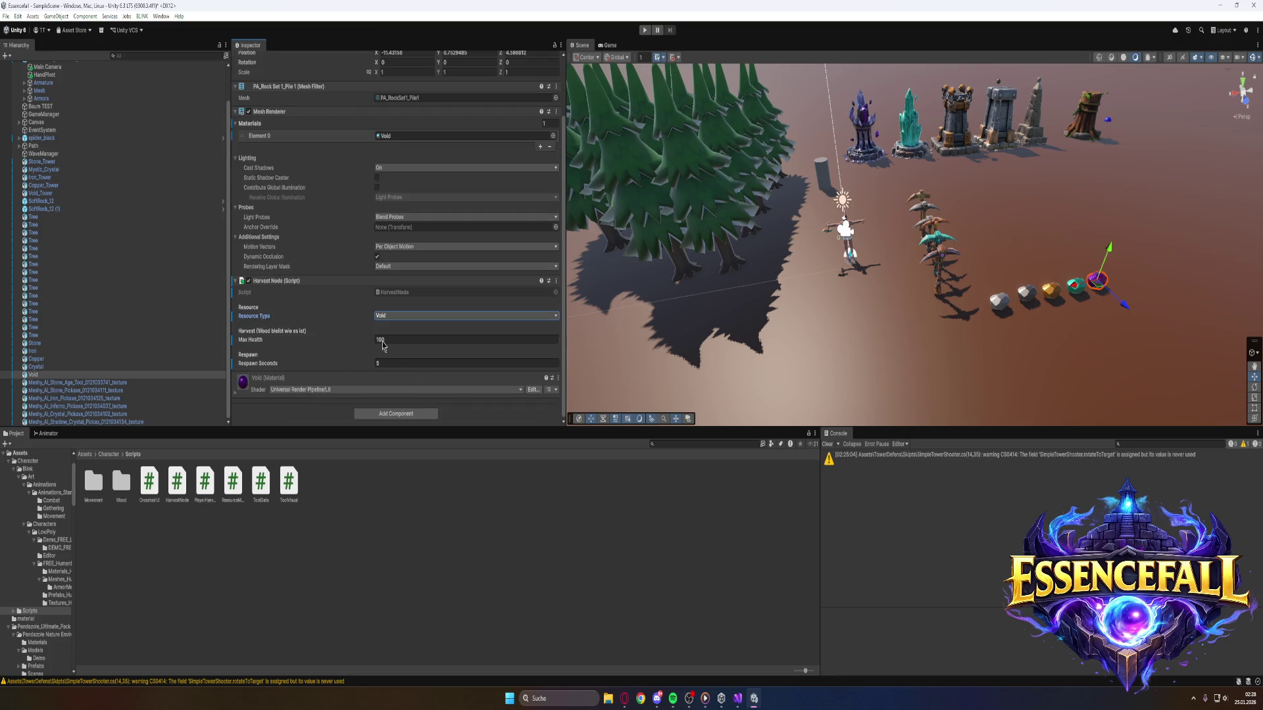
# Check the Harvest Node resource types on the Crystal, Copper, Iron and Stone rocks.
pyautogui.click(89, 367)
pyautogui.click(85, 359)
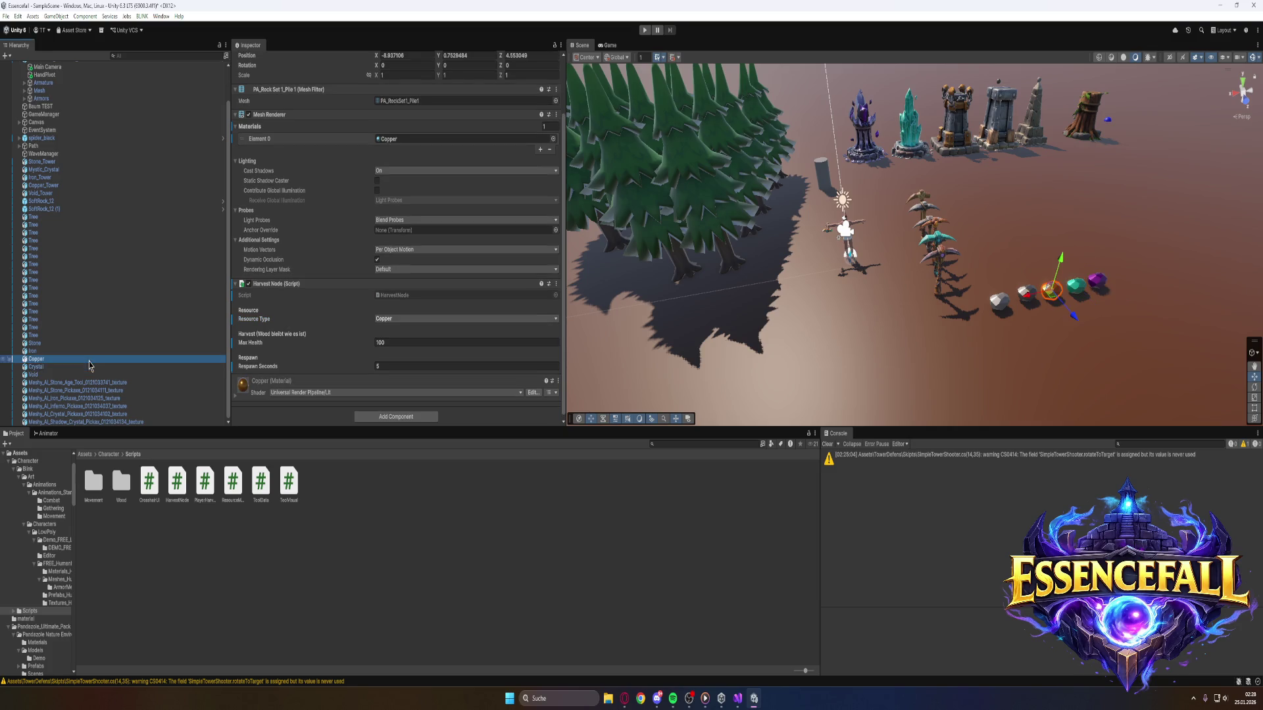
pyautogui.click(78, 351)
pyautogui.click(61, 342)
pyautogui.click(57, 359)
pyautogui.click(54, 352)
pyautogui.click(51, 361)
pyautogui.click(52, 367)
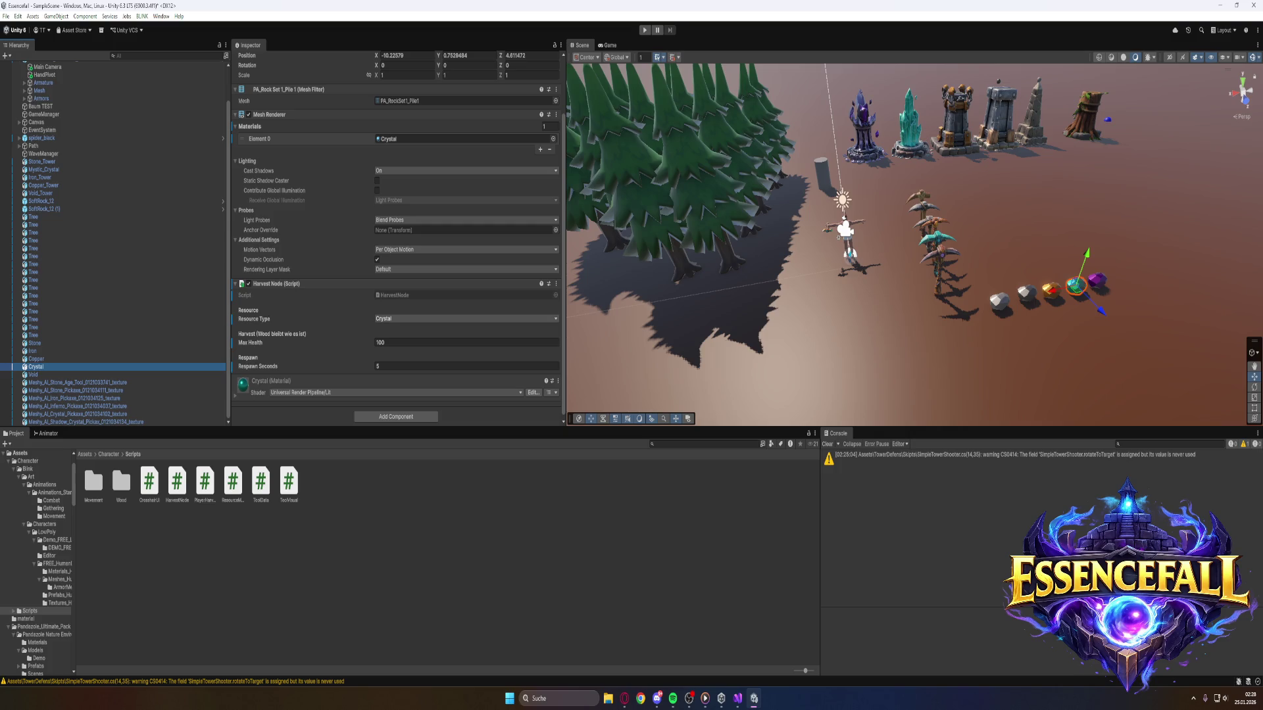
pyautogui.scroll(3, 290, 200)
pyautogui.scroll(-3, 291, 200)
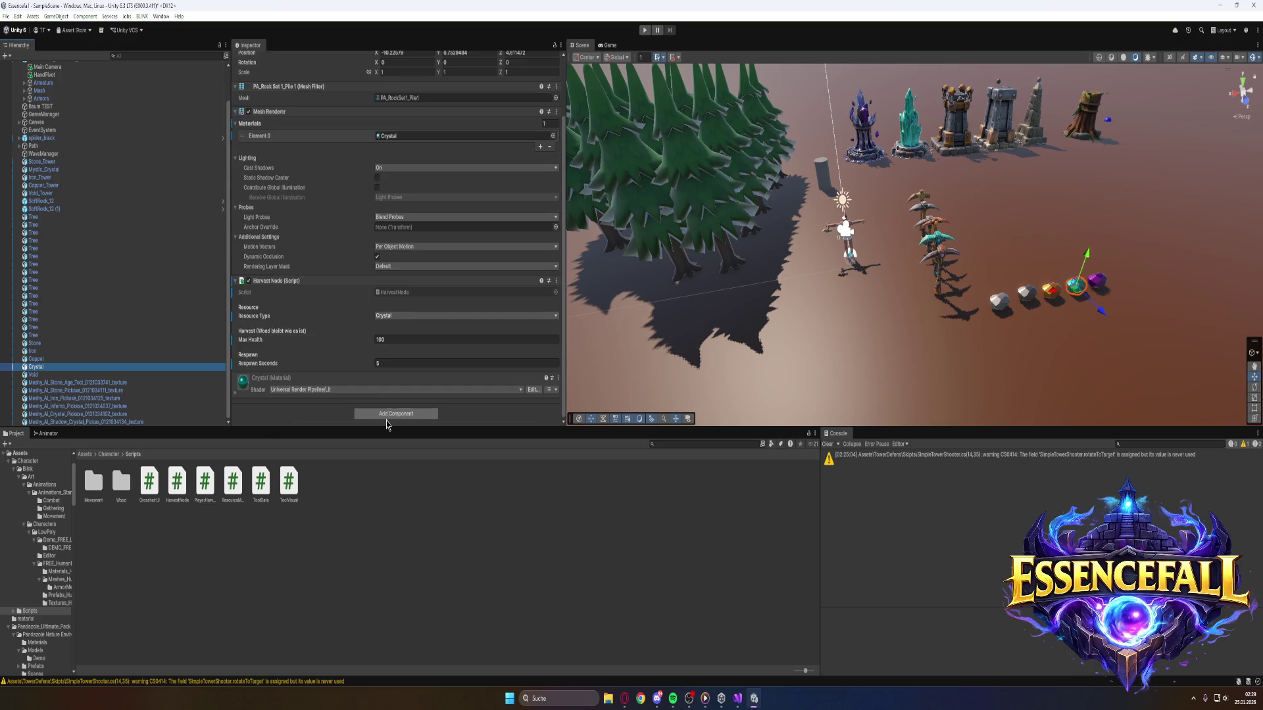
pyautogui.press('Up')
pyautogui.press('Up')
pyautogui.press('Up')
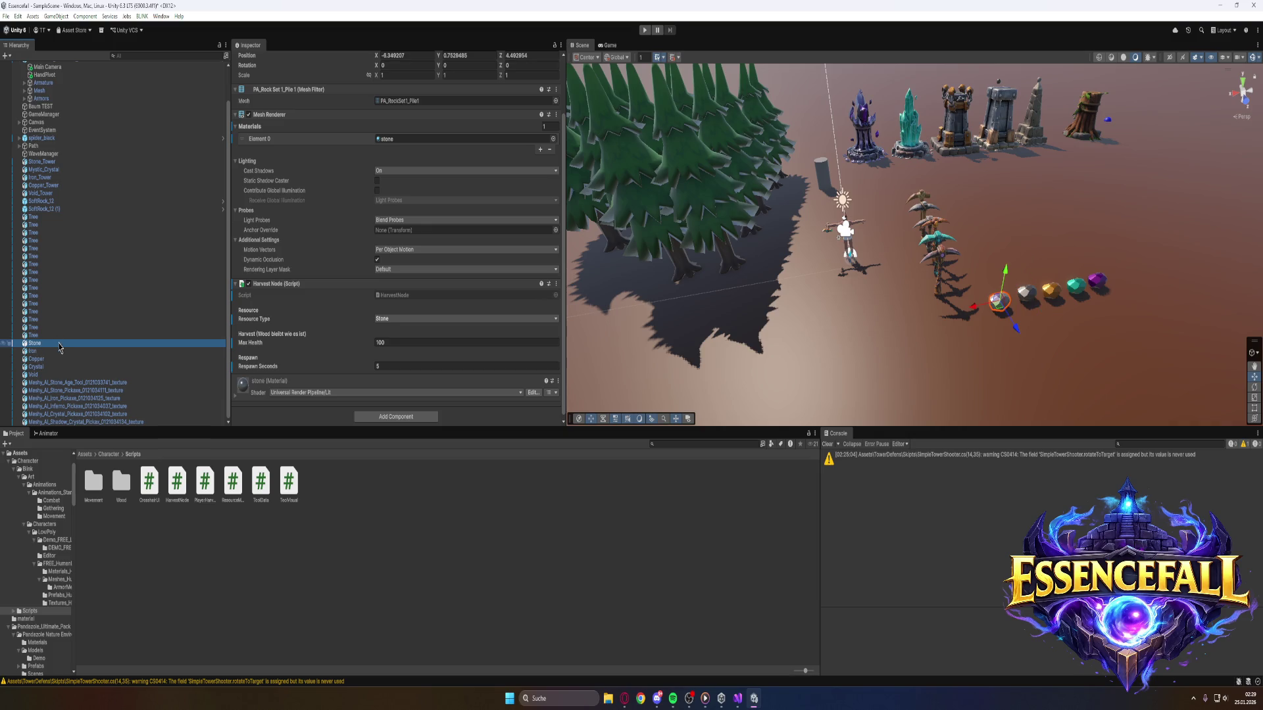
# Add a Mesh Collider to the Stone rock by searching 'co' in Add Component.
pyautogui.click(378, 421)
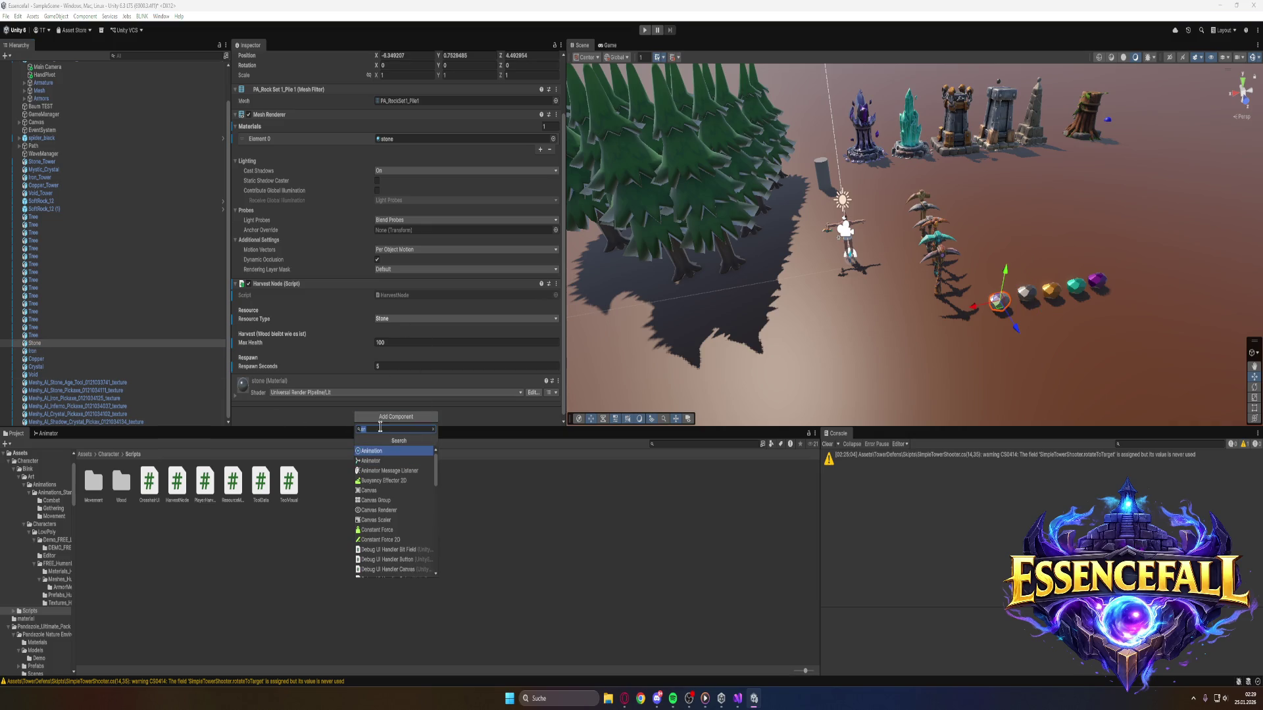
pyautogui.write('co')
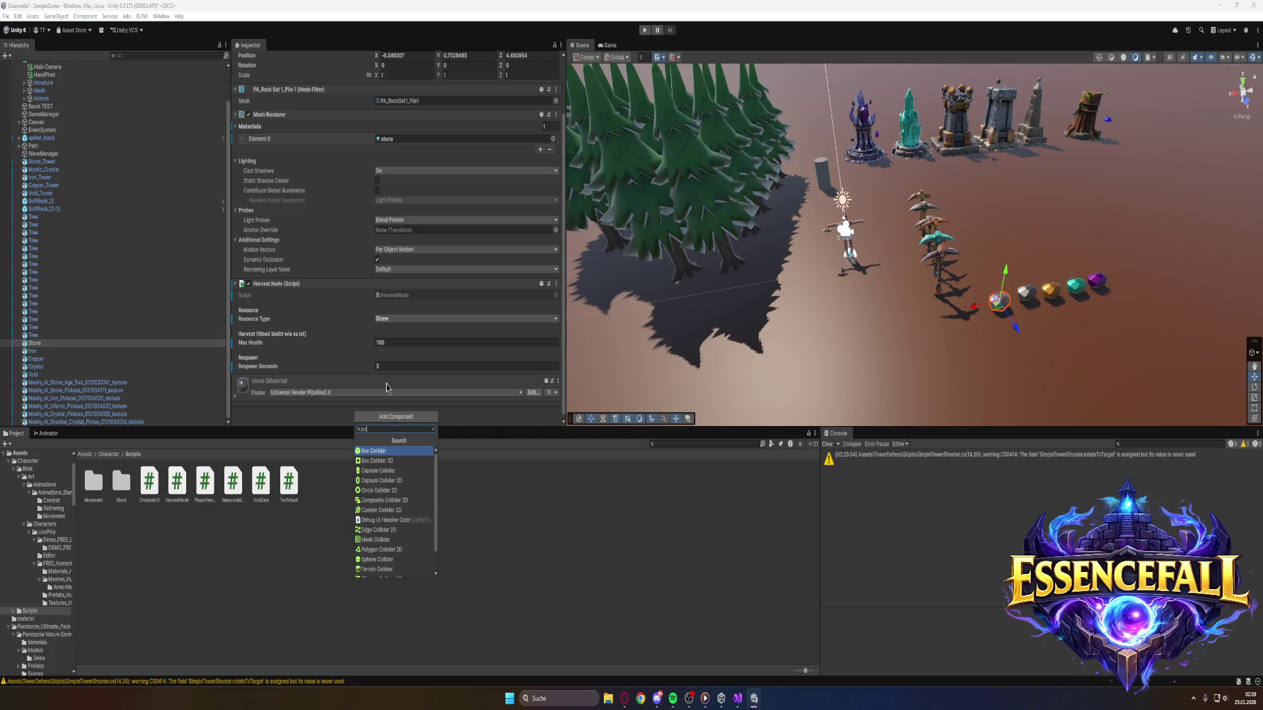
pyautogui.click(395, 540)
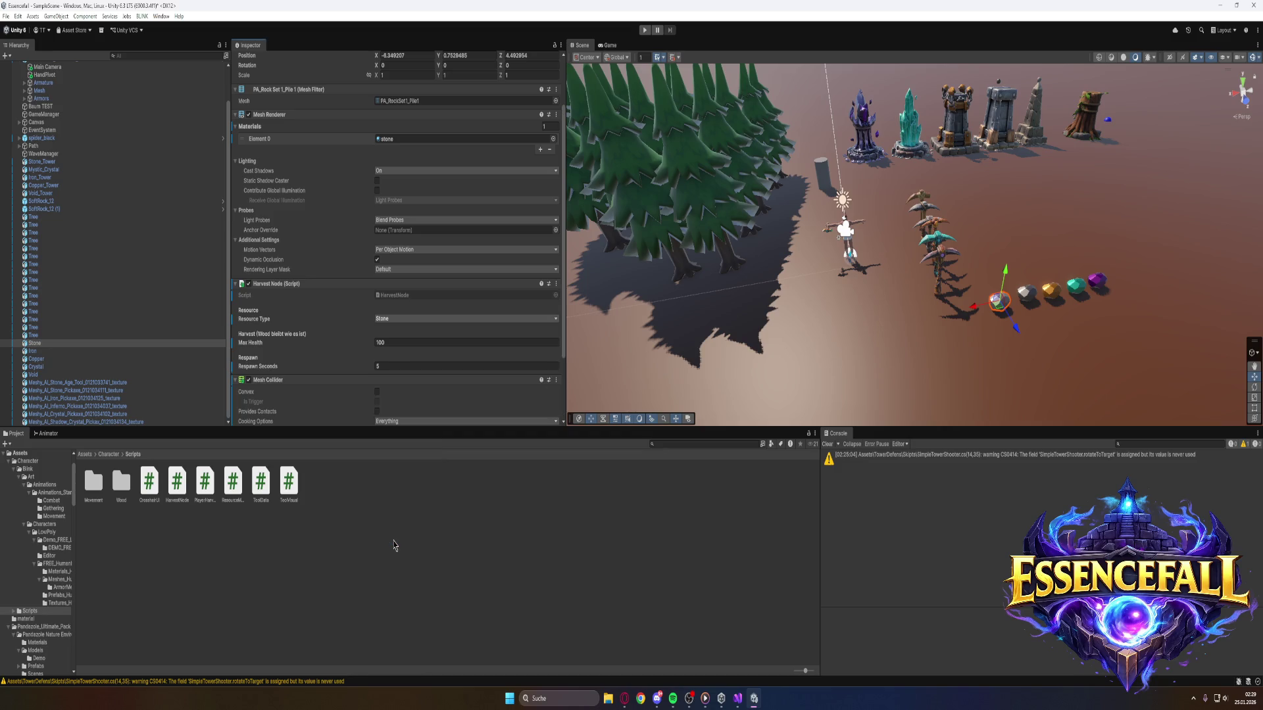
pyautogui.scroll(-3, 316, 378)
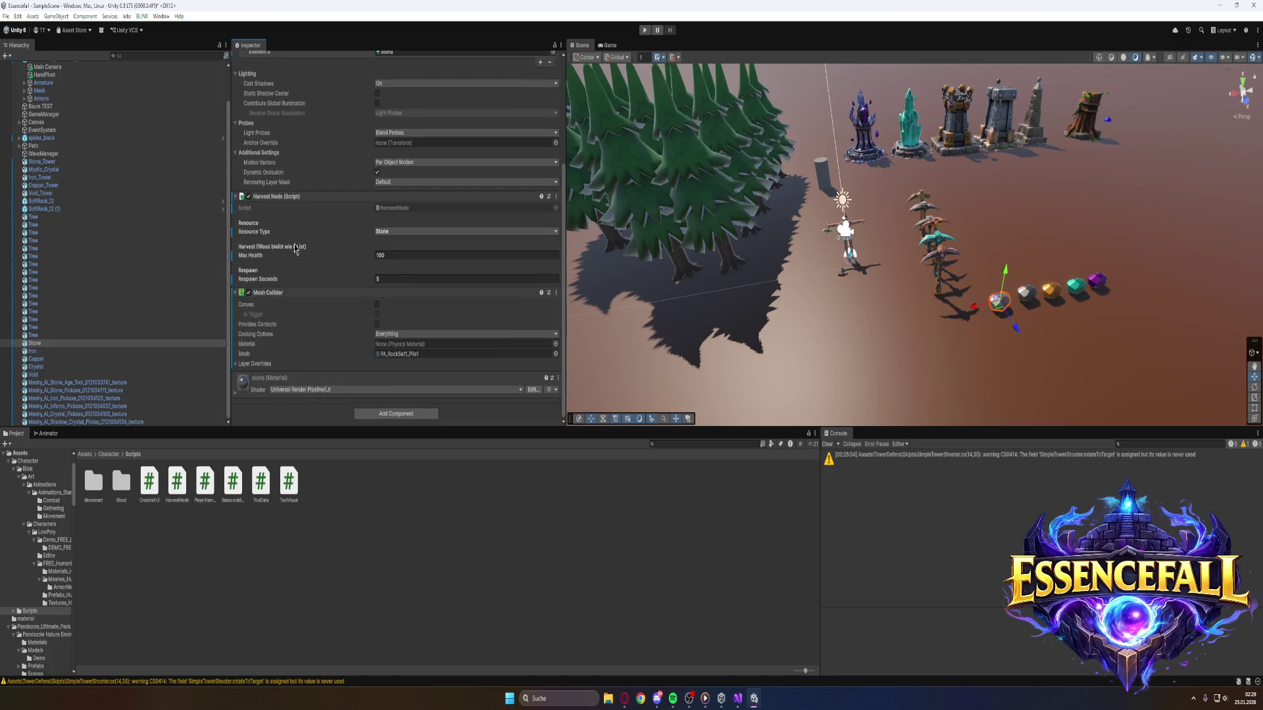
pyautogui.scroll(5, 296, 252)
pyautogui.scroll(-5, 334, 304)
# Add a Mesh Collider to the Iron and Copper rocks.
pyautogui.click(39, 351)
pyautogui.click(383, 417)
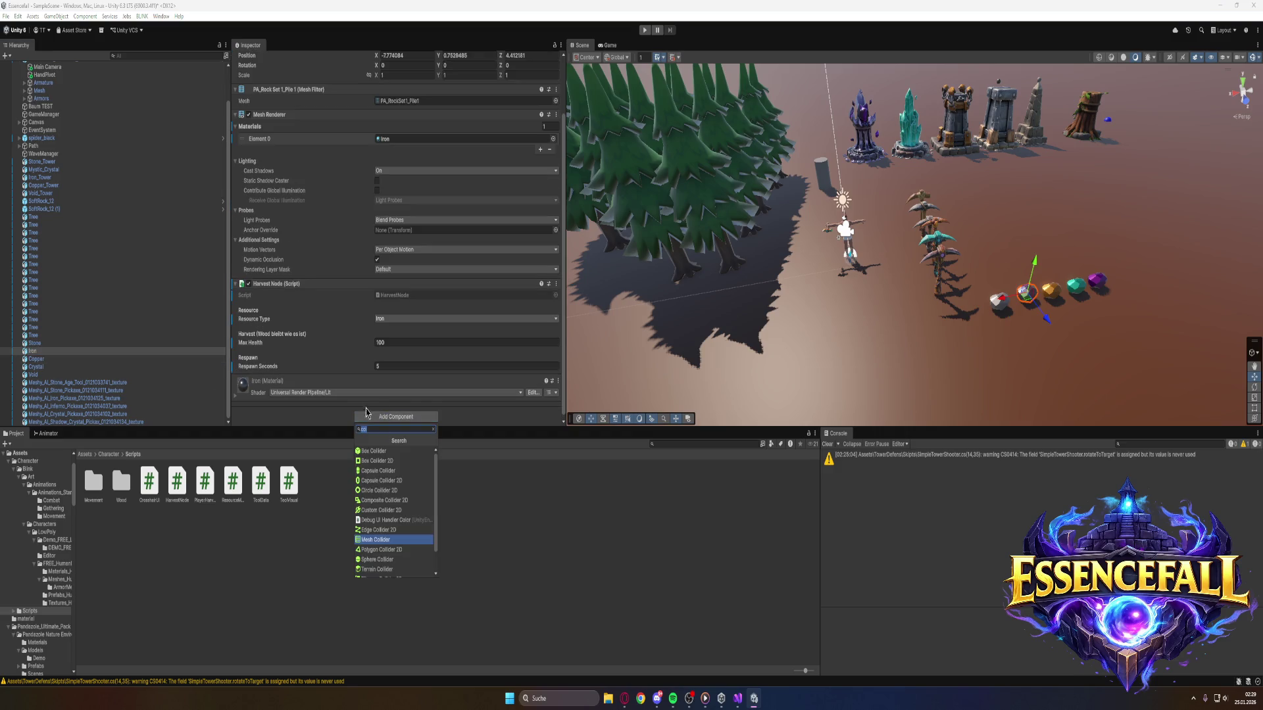
pyautogui.click(385, 543)
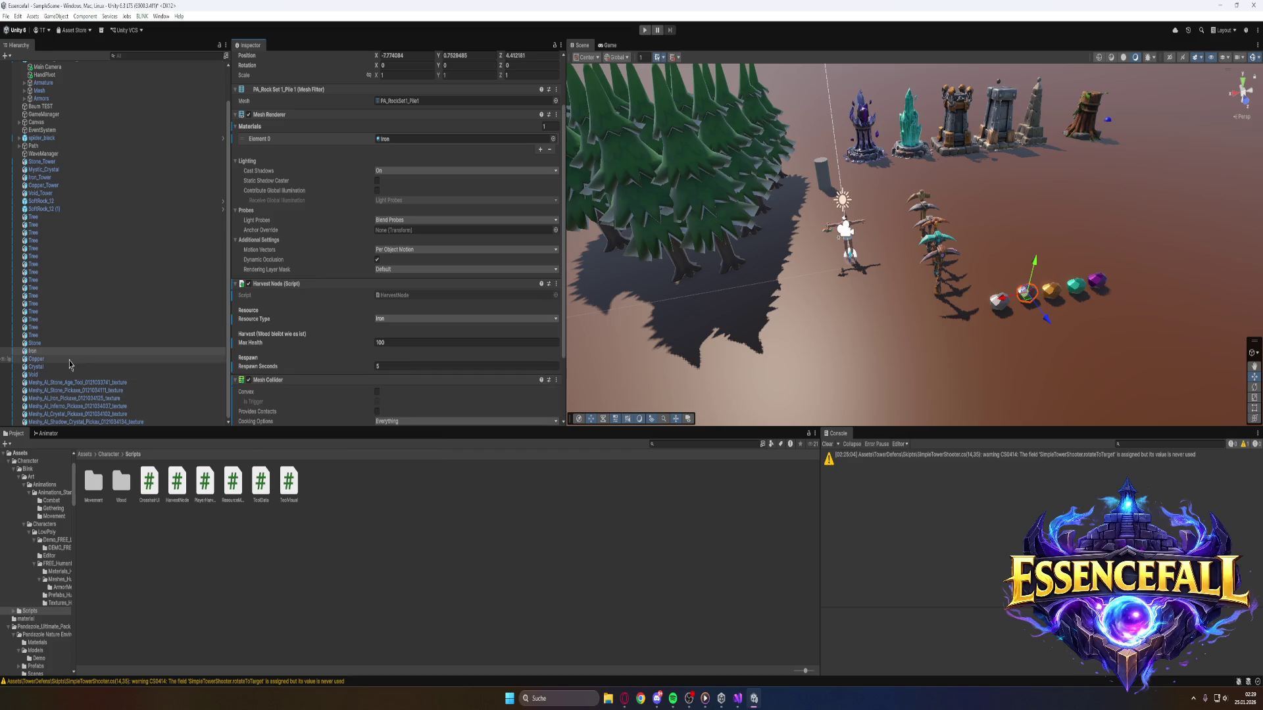
pyautogui.click(36, 358)
pyautogui.click(397, 414)
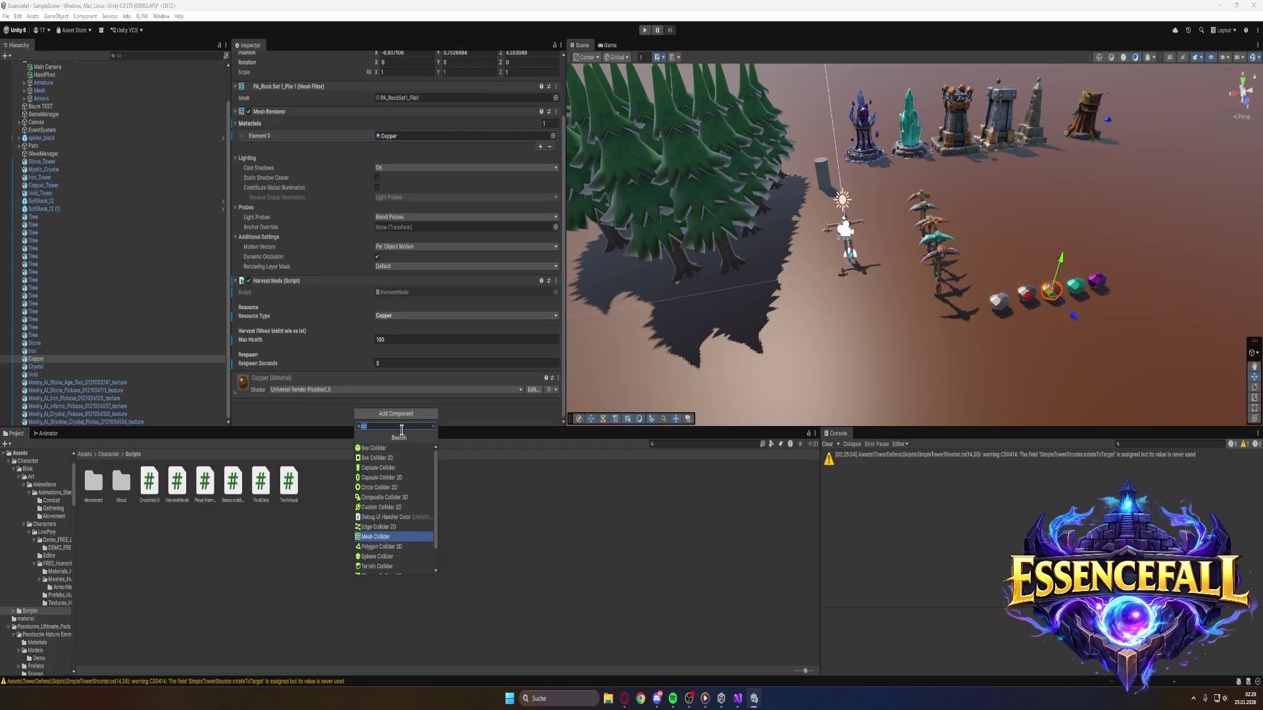
pyautogui.click(376, 536)
# Add a Mesh Collider to the Crystal and Void rocks, then switch to the Opera browser.
pyautogui.click(36, 367)
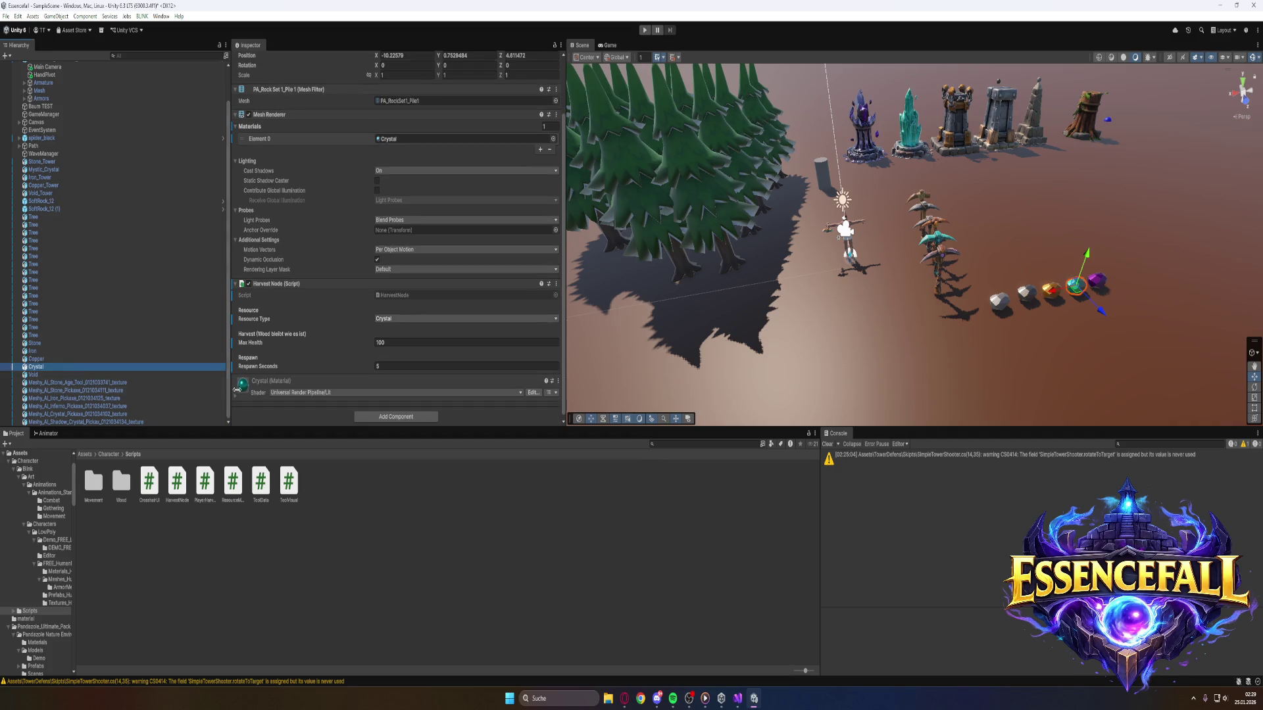
pyautogui.click(395, 417)
pyautogui.click(385, 546)
pyautogui.click(33, 374)
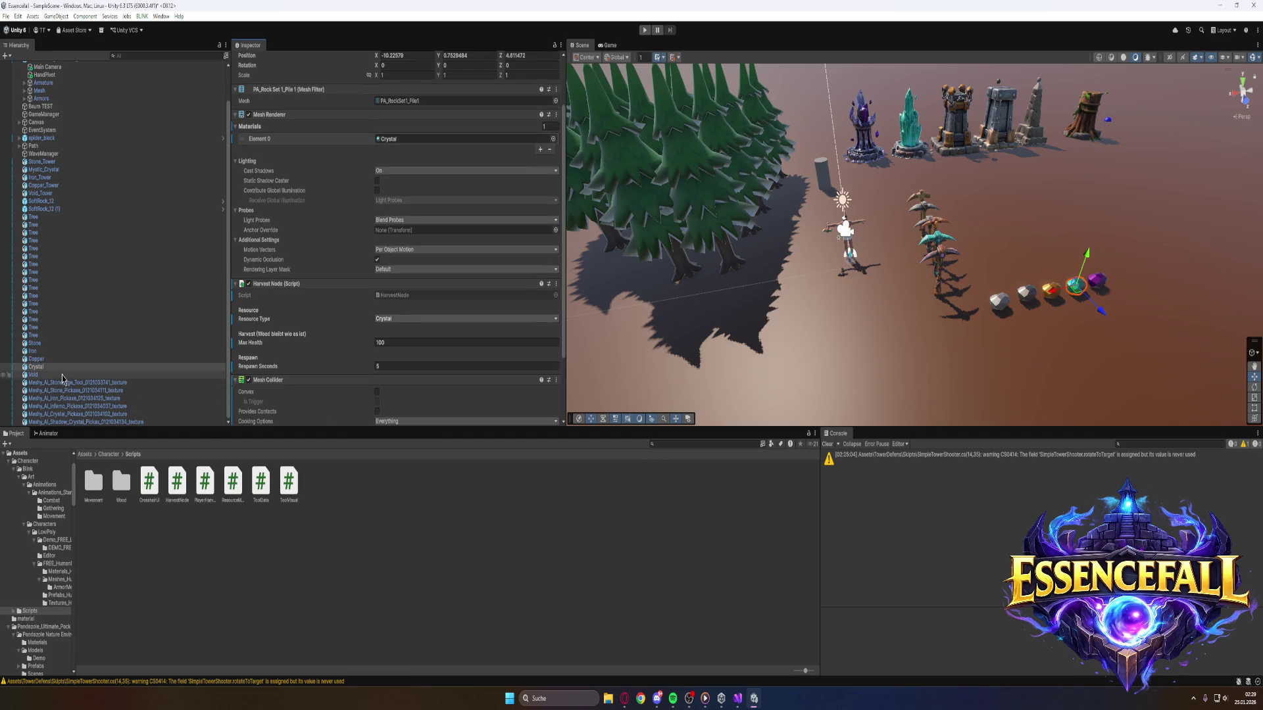
pyautogui.click(396, 417)
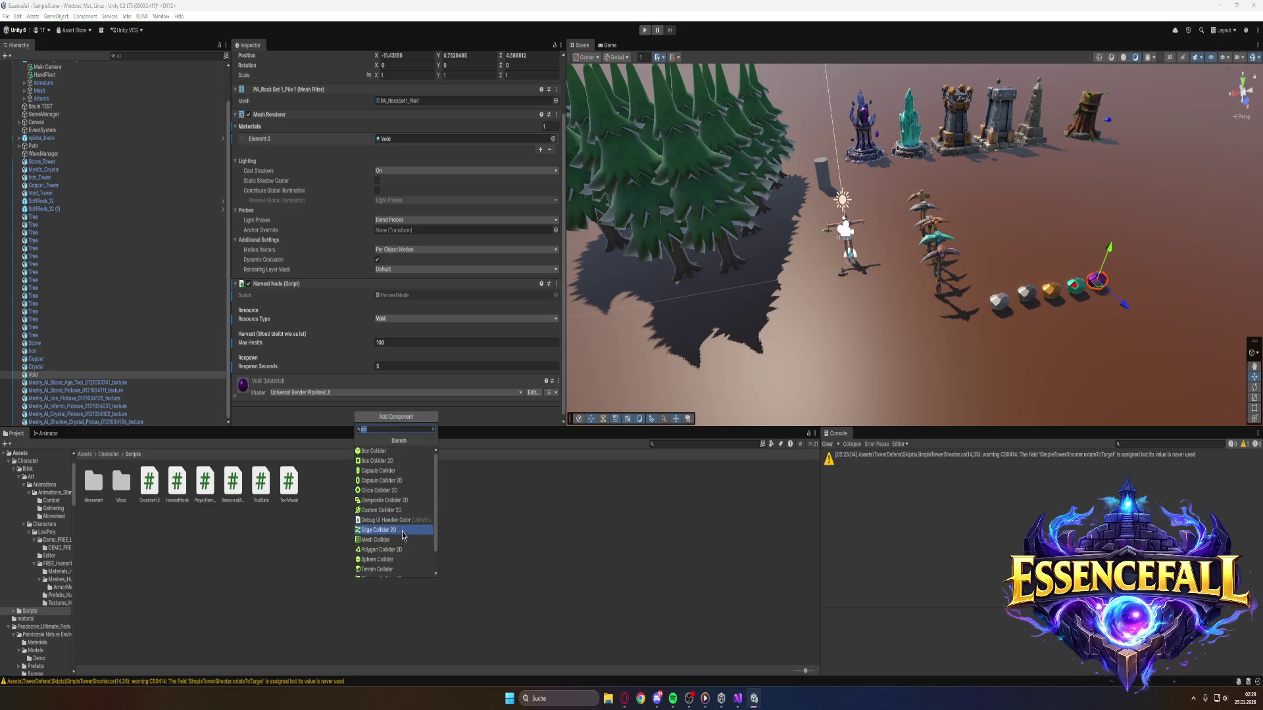
pyautogui.click(395, 540)
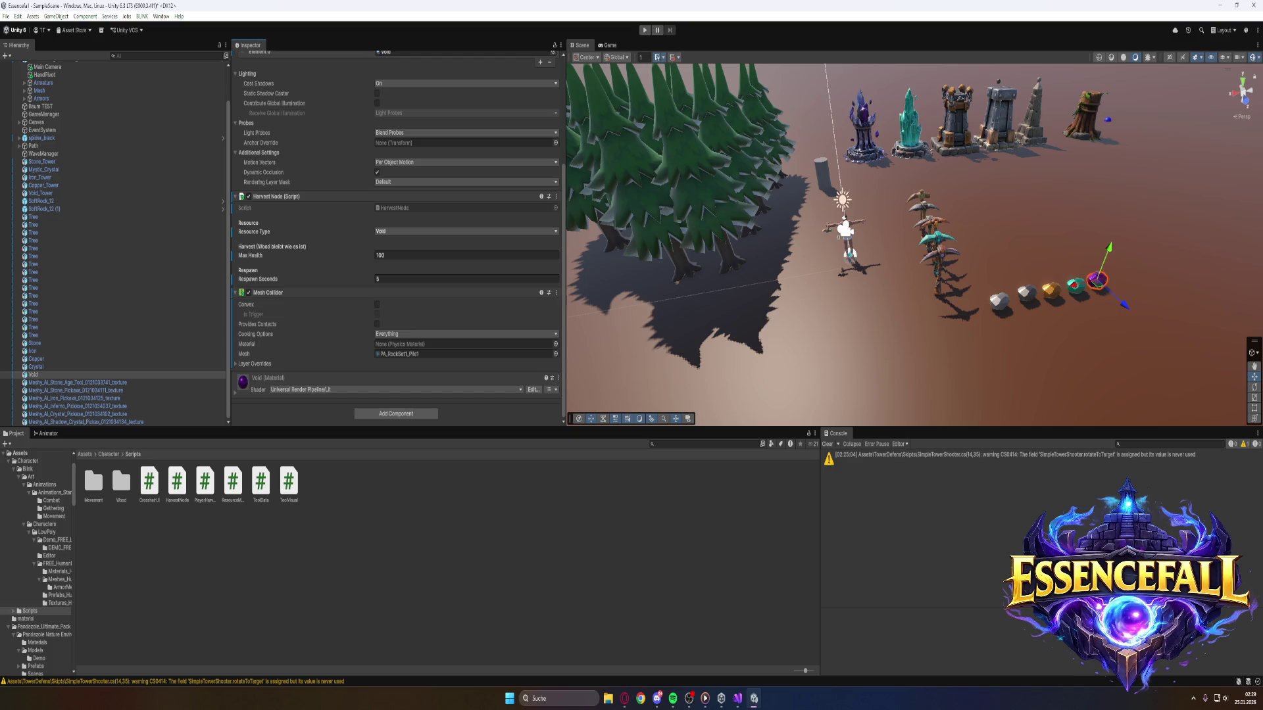
pyautogui.click(624, 699)
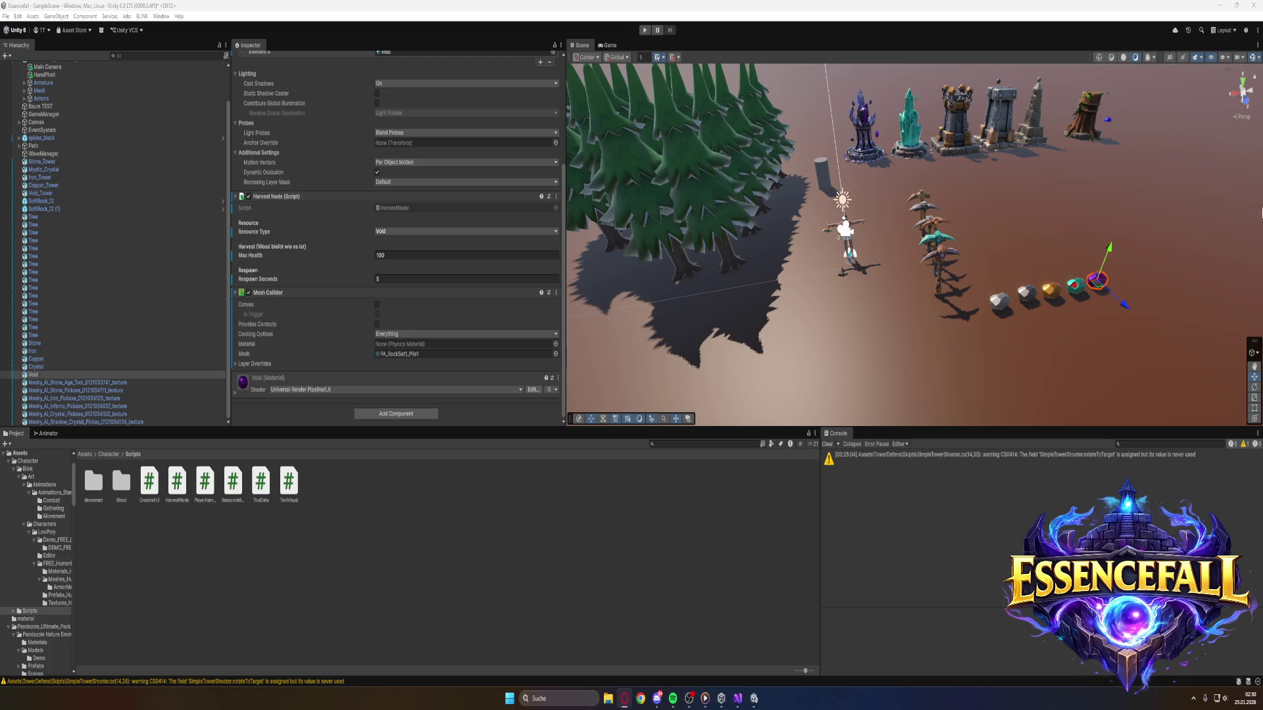
pyautogui.moveTo(1083, 345)
pyautogui.mouseDown()
pyautogui.moveTo(1071, 352)
pyautogui.moveTo(1167, 325)
pyautogui.moveTo(1161, 335)
pyautogui.moveTo(1091, 328)
pyautogui.moveTo(1027, 305)
pyautogui.mouseUp()
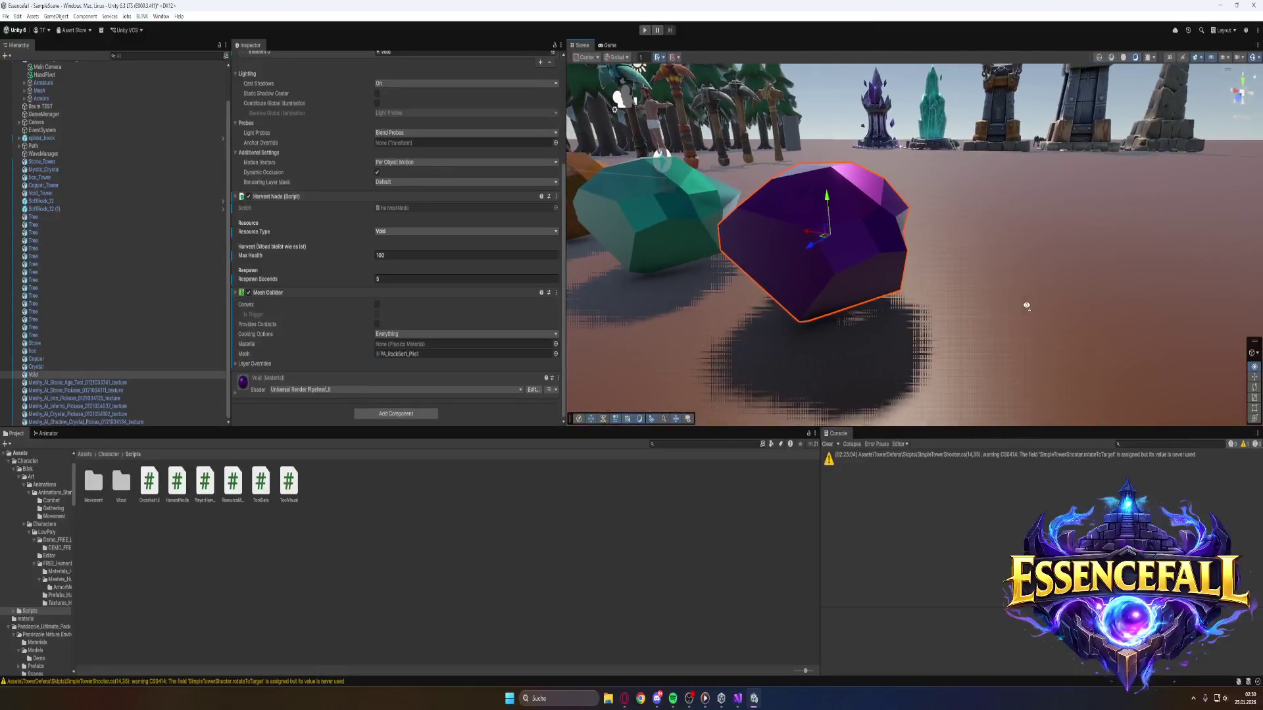
# Fly the Scene camera close to the ore rock row, with the purple Void rock on the right.
pyautogui.press('s')
pyautogui.press('a')
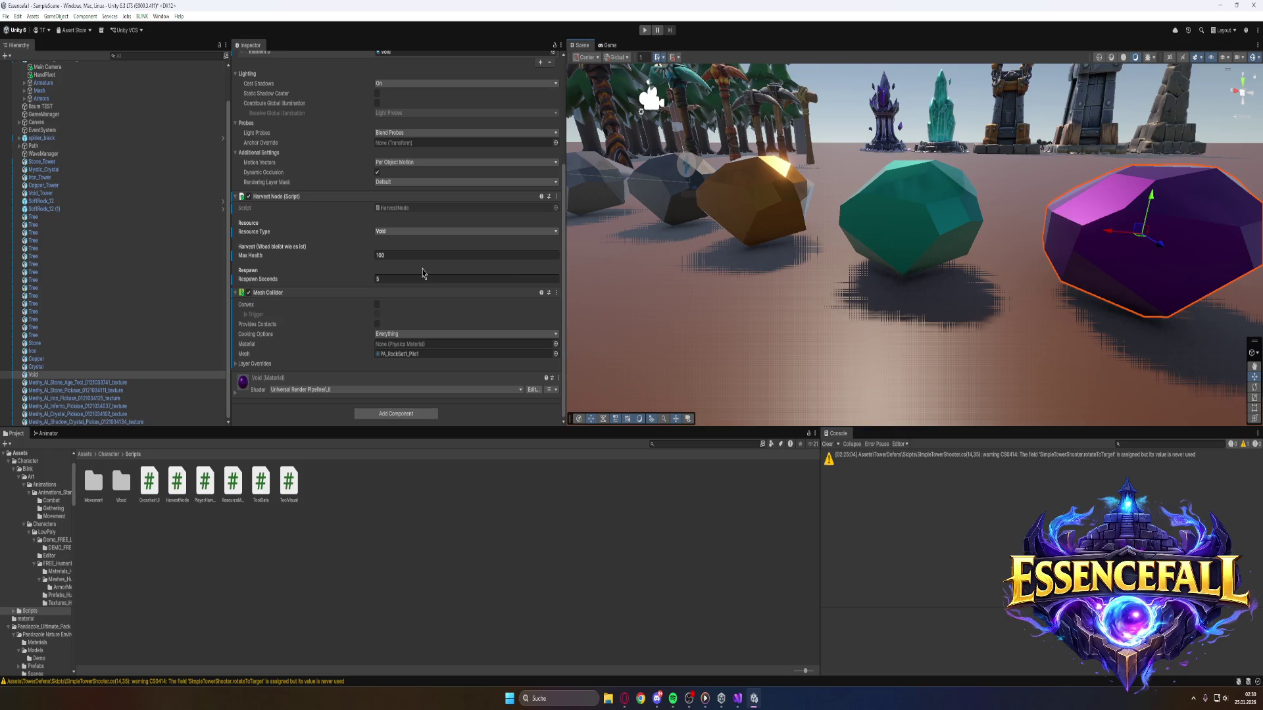